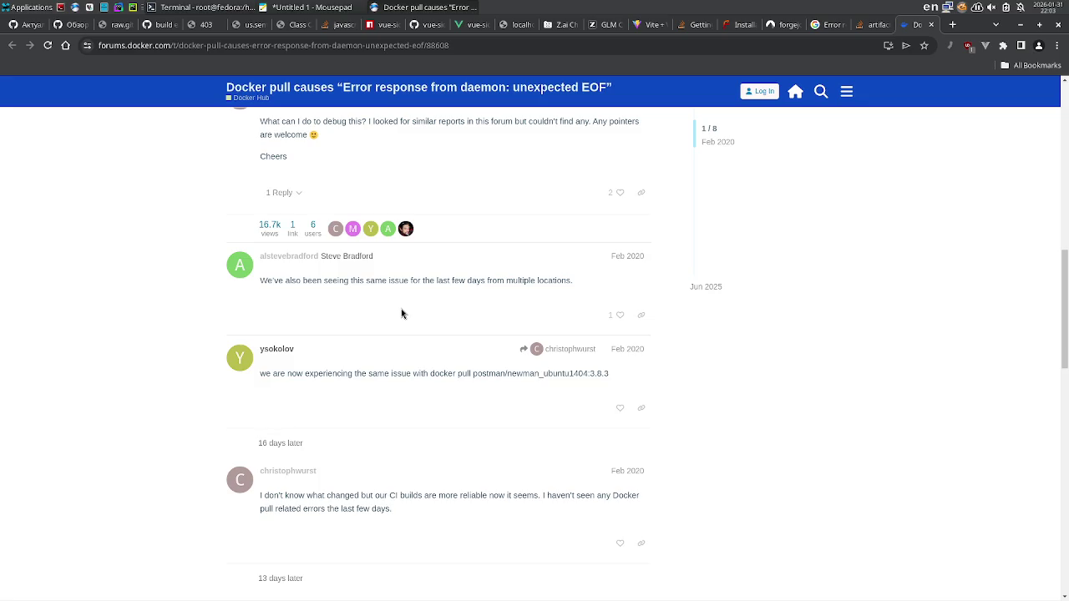
# - Finish the Docker forum EOF thread, then return to the Google results for the codeberg.org daemon error
pyautogui.scroll(-4, 352, 302)
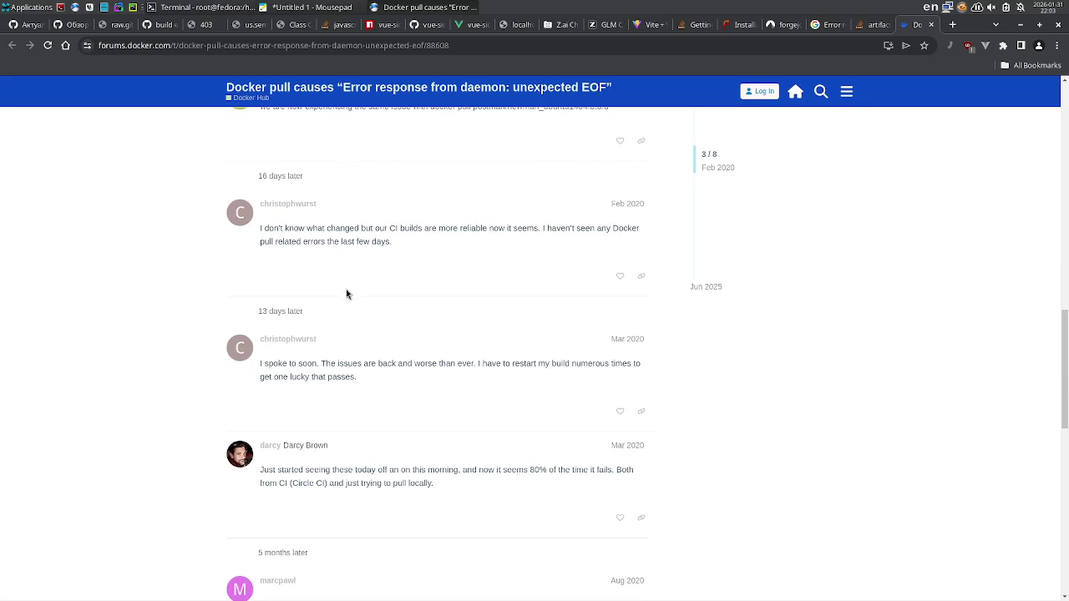
pyautogui.scroll(-4, 346, 289)
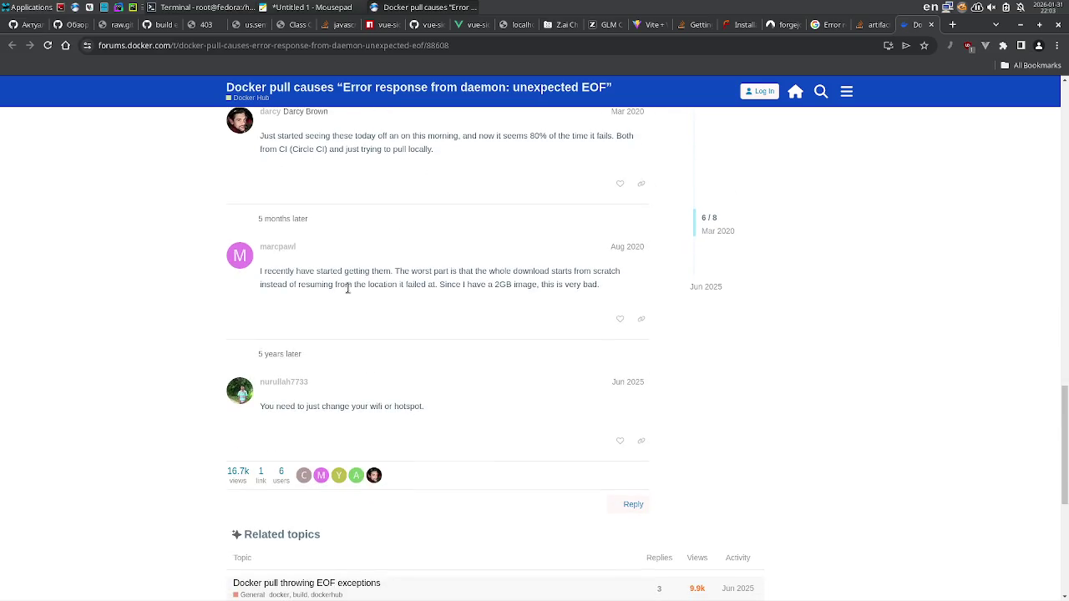
pyautogui.click(827, 25)
pyautogui.scroll(-1, 455, 284)
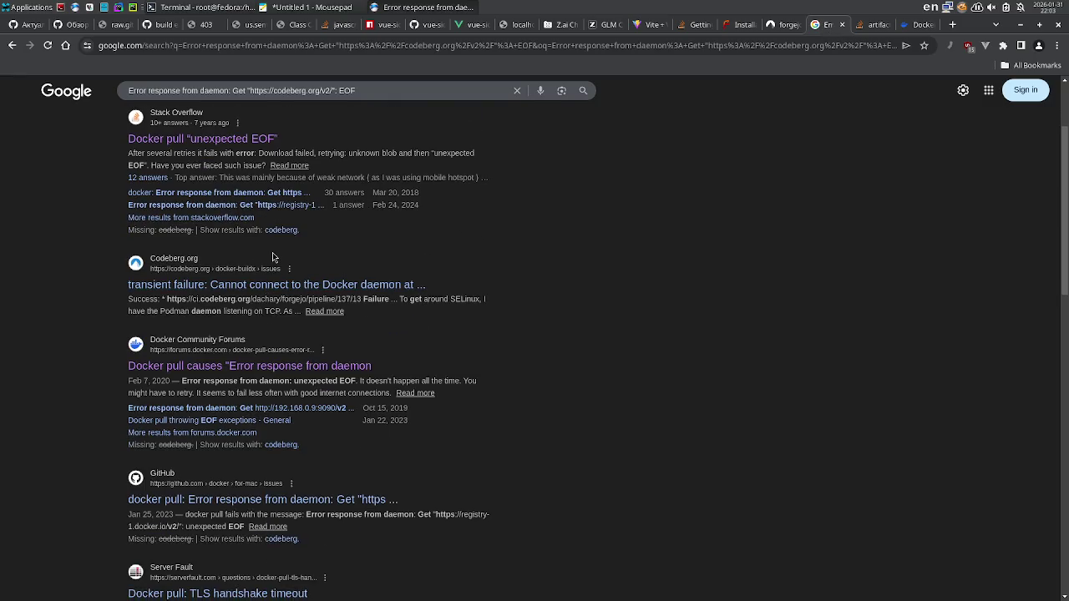
# - Open the Stack Overflow 'registry-1.docker.io/v2/: Service Unavailable' question in a new tab and view it
pyautogui.middleClick(288, 194)
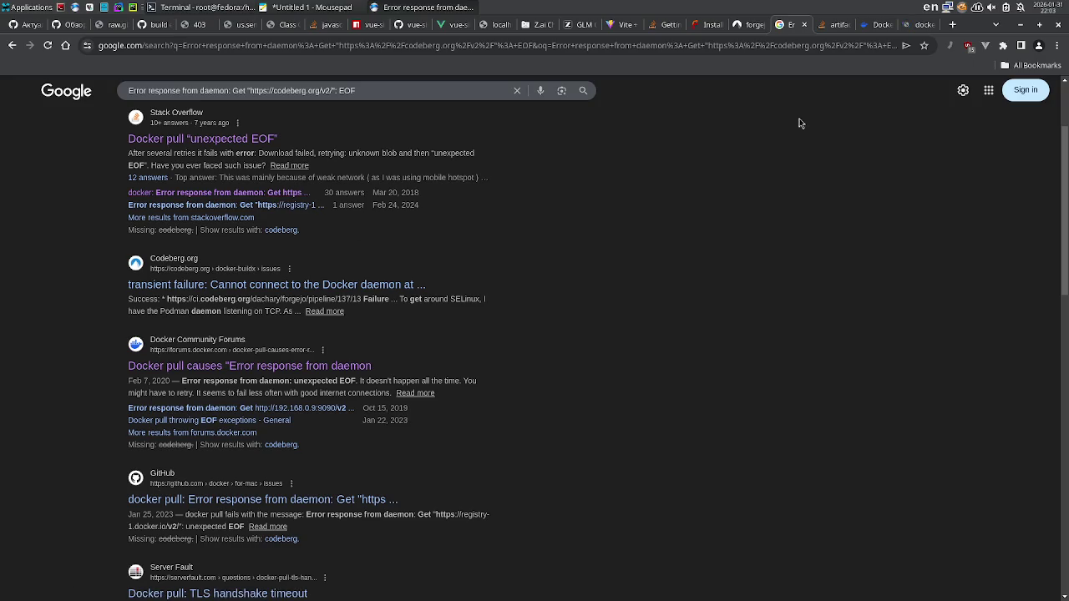
pyautogui.click(911, 25)
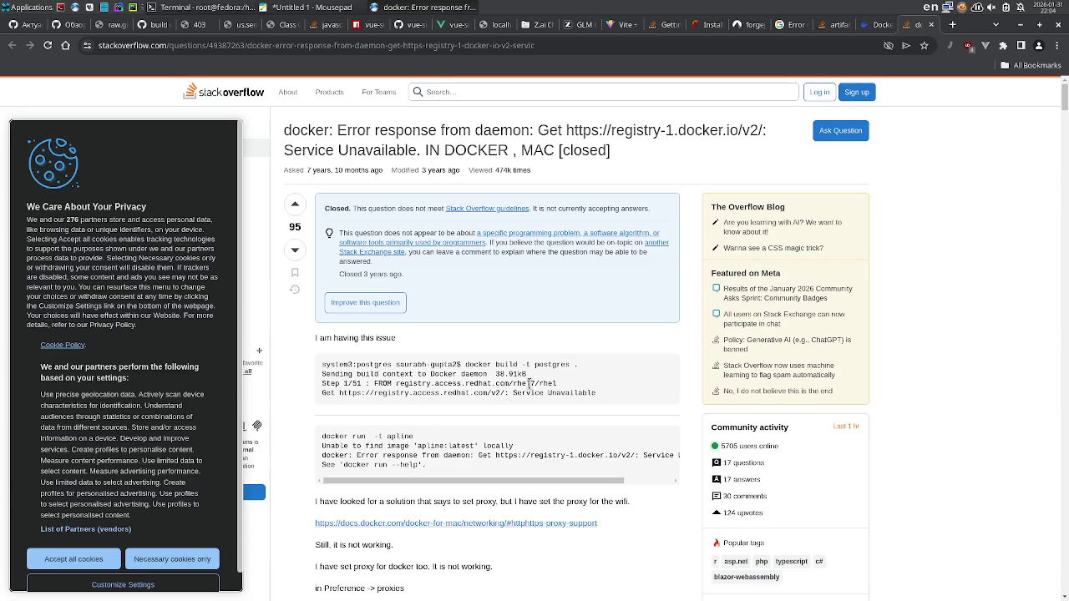
# - Scroll through the answers on proxy settings, Docker logout/login, 'systemctl restart docker' and 'daemon-reload'
pyautogui.scroll(-3, 531, 378)
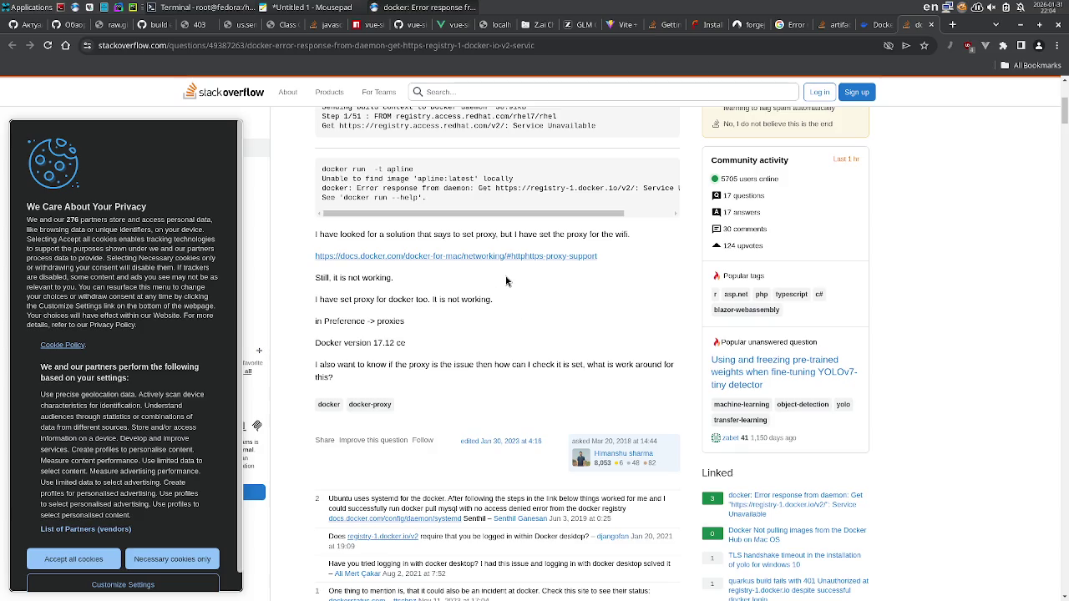
pyautogui.scroll(-5, 507, 281)
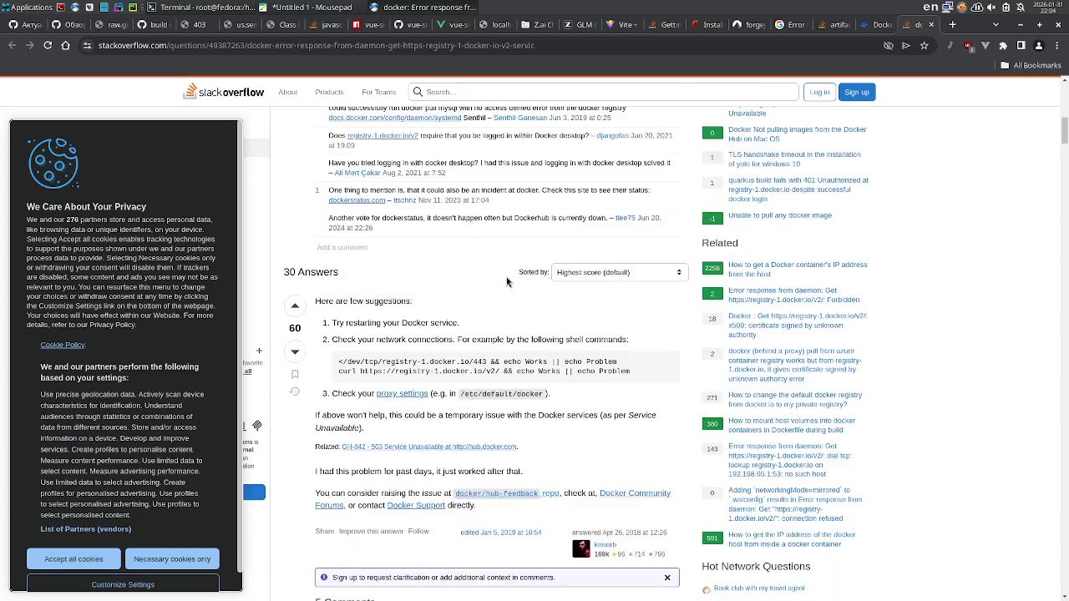
pyautogui.scroll(-5, 507, 281)
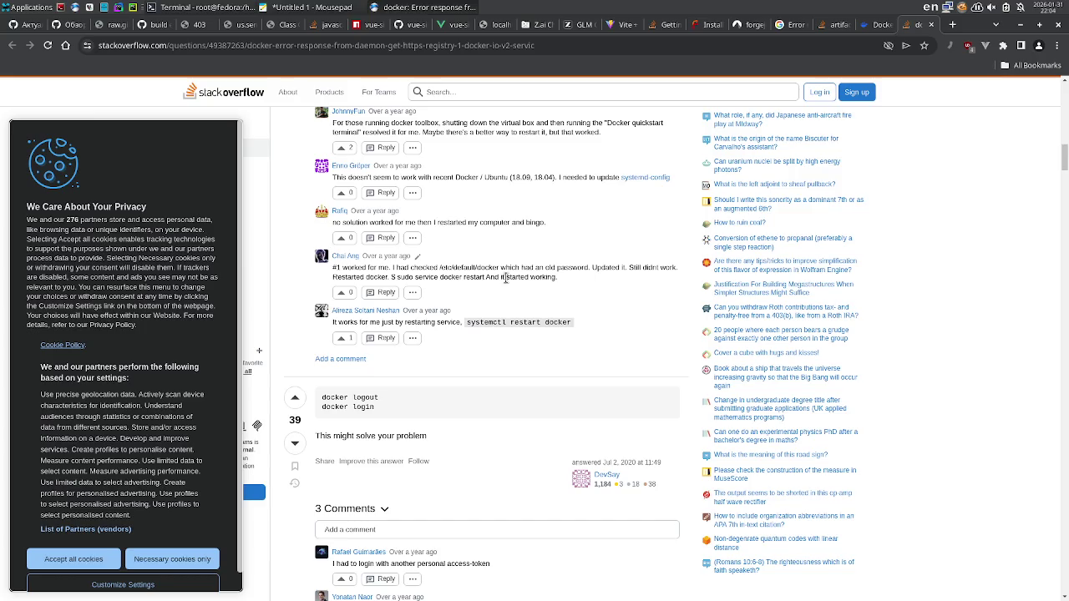
pyautogui.scroll(-2, 506, 281)
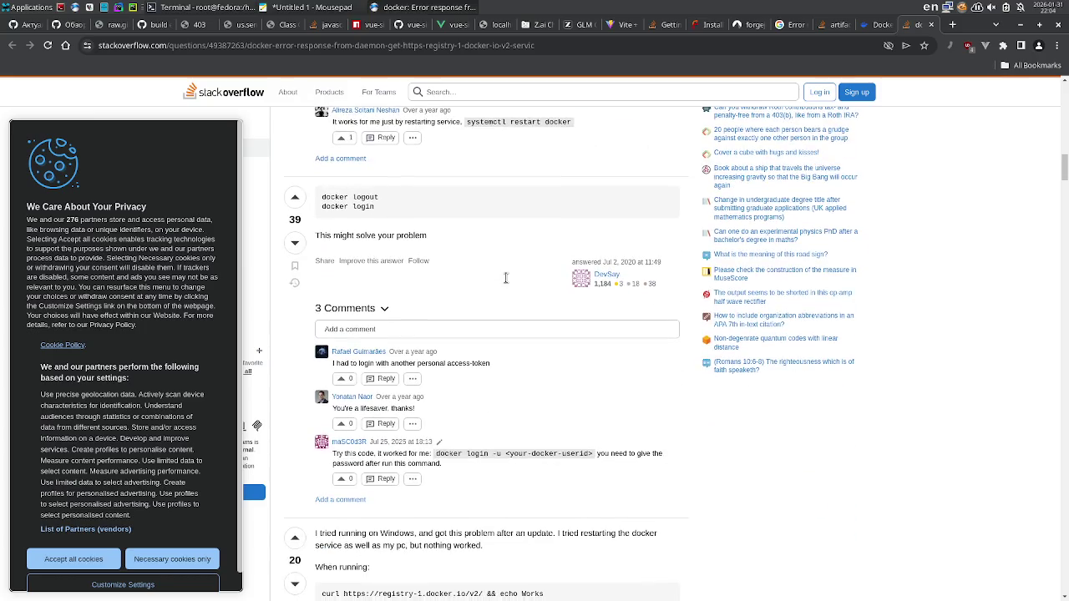
pyautogui.scroll(-2, 506, 283)
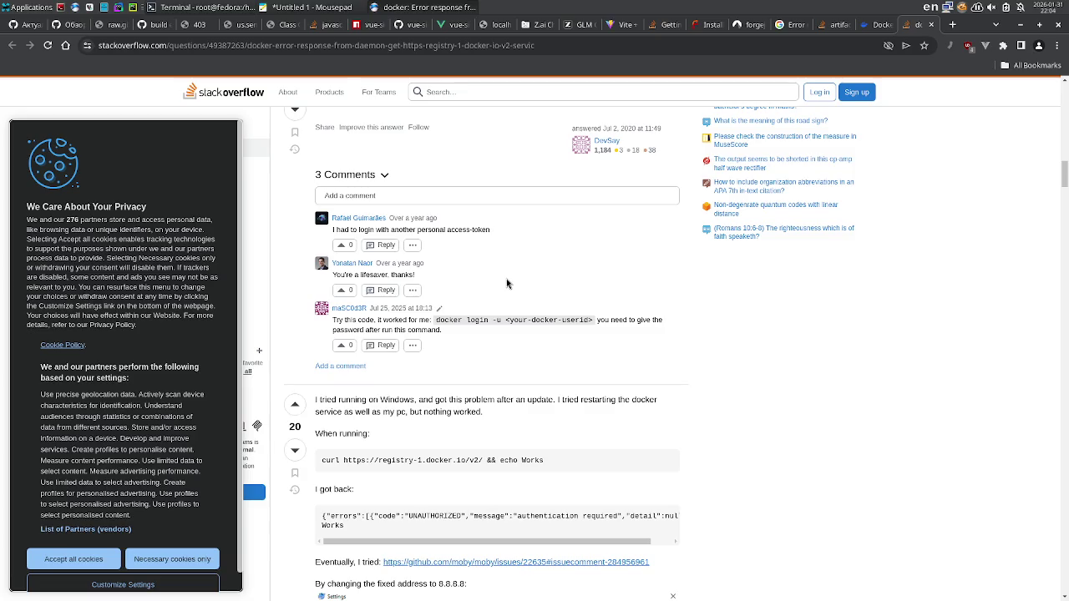
pyautogui.scroll(-2, 506, 284)
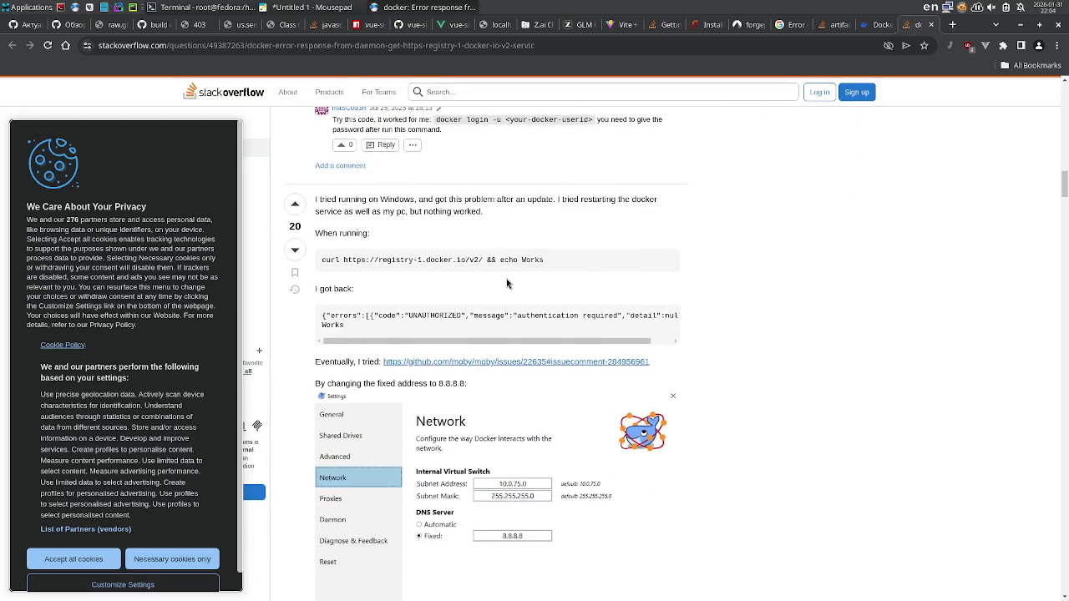
pyautogui.scroll(-4, 506, 284)
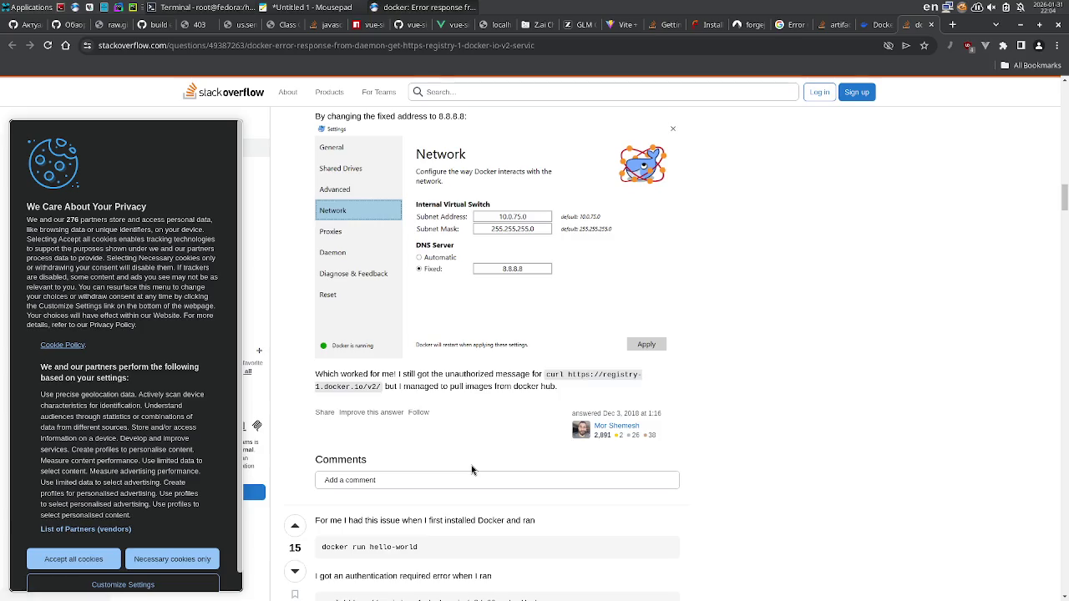
pyautogui.scroll(-2, 473, 470)
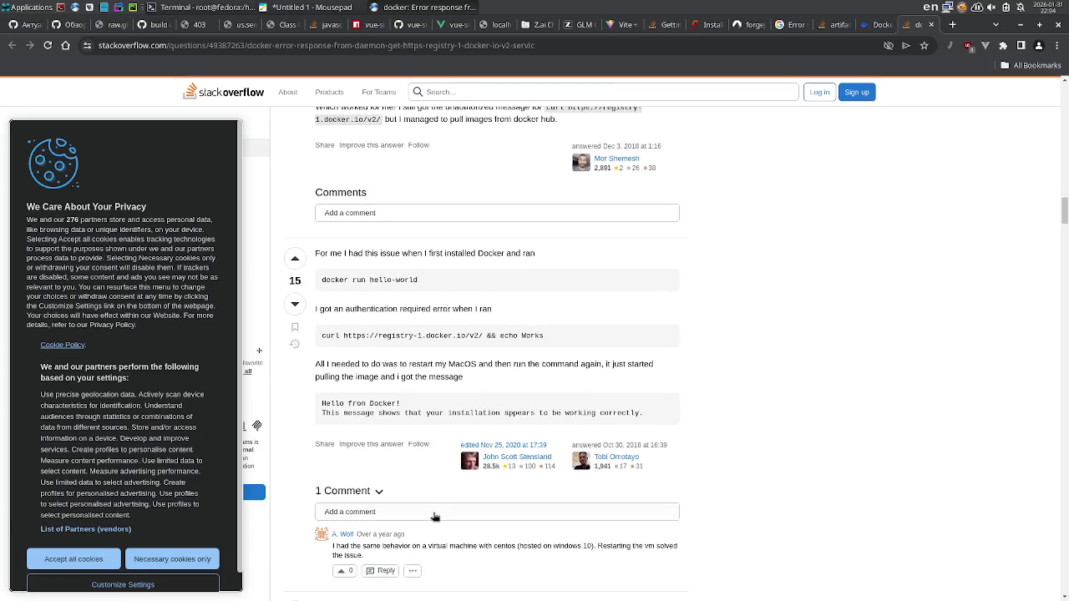
pyautogui.scroll(-3, 437, 516)
pyautogui.scroll(-3, 437, 517)
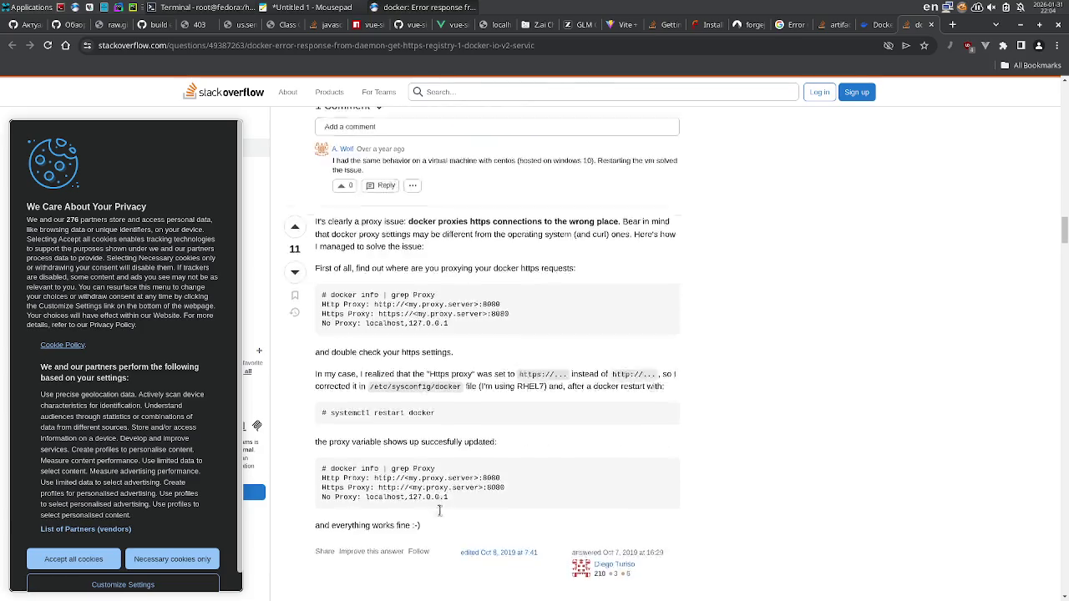
pyautogui.scroll(-3, 428, 476)
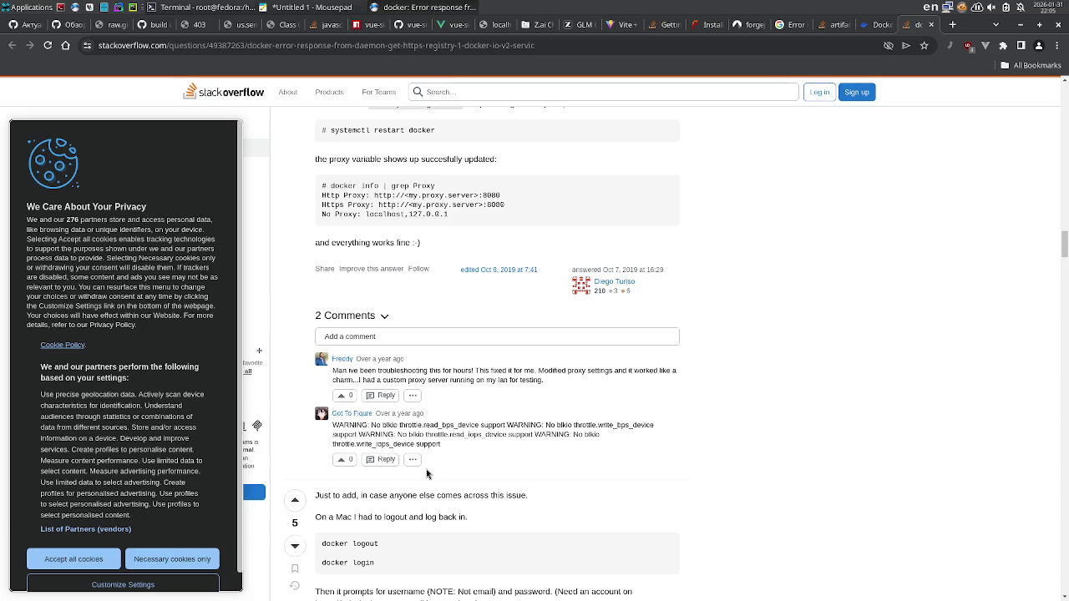
pyautogui.scroll(-5, 426, 473)
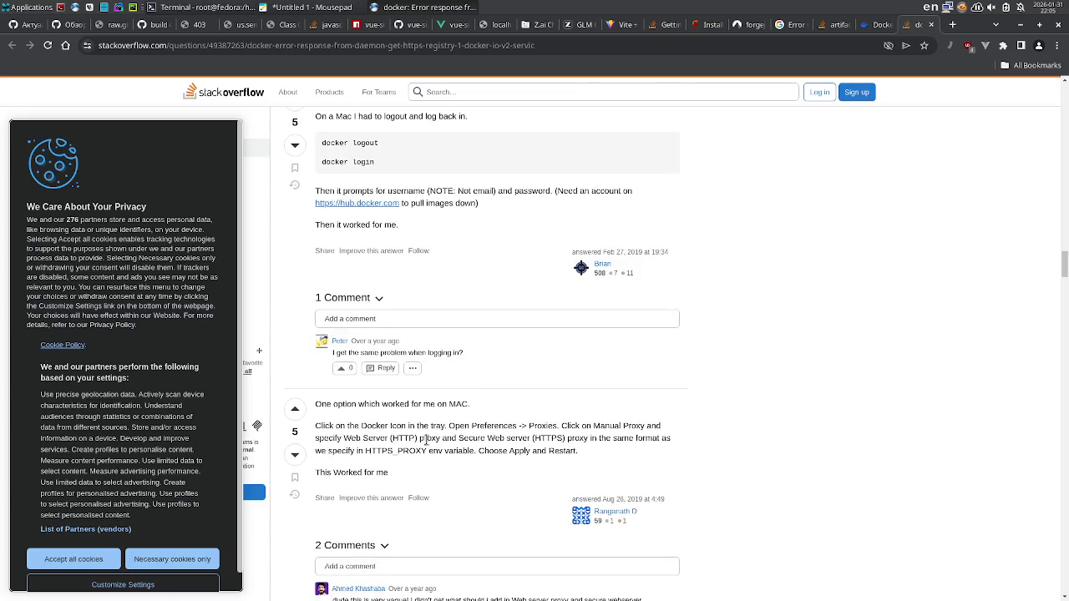
pyautogui.scroll(-1, 369, 400)
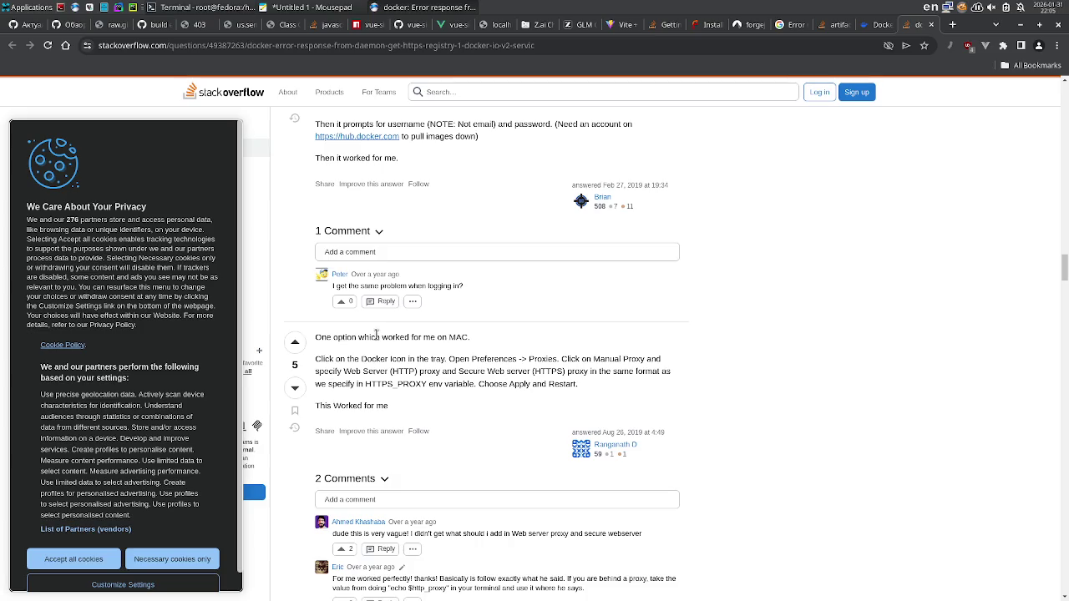
pyautogui.scroll(-1, 380, 333)
pyautogui.scroll(-2, 383, 314)
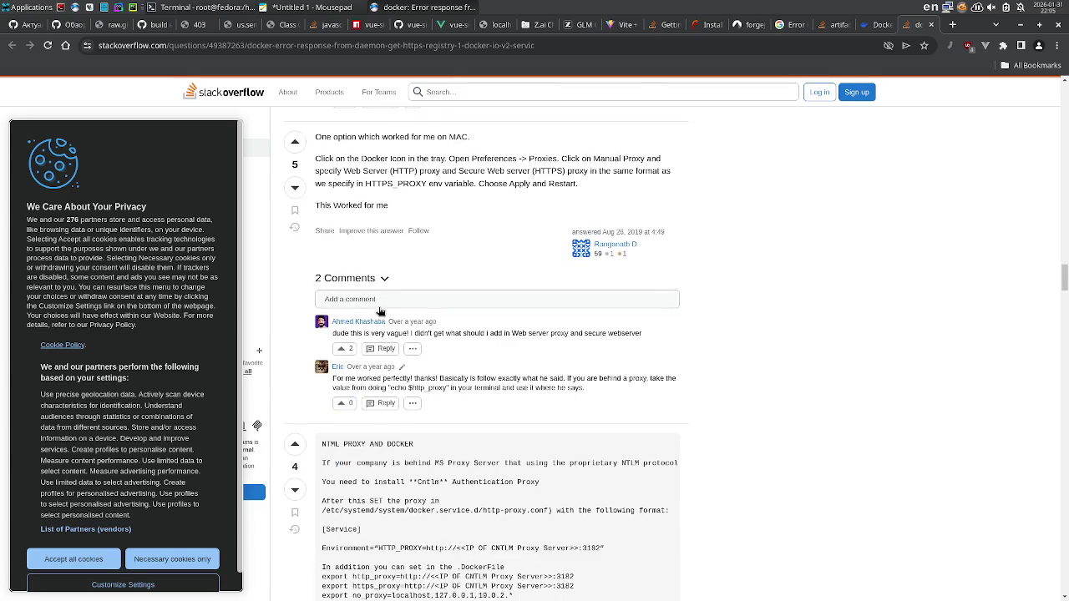
pyautogui.scroll(-2, 380, 310)
pyautogui.scroll(-3, 379, 307)
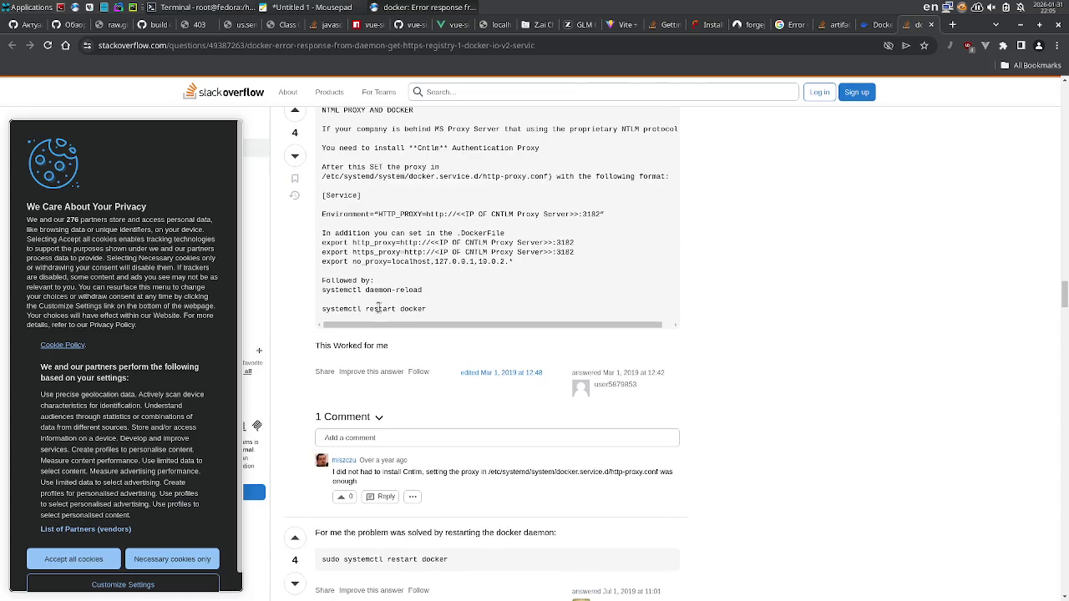
pyautogui.scroll(-3, 378, 307)
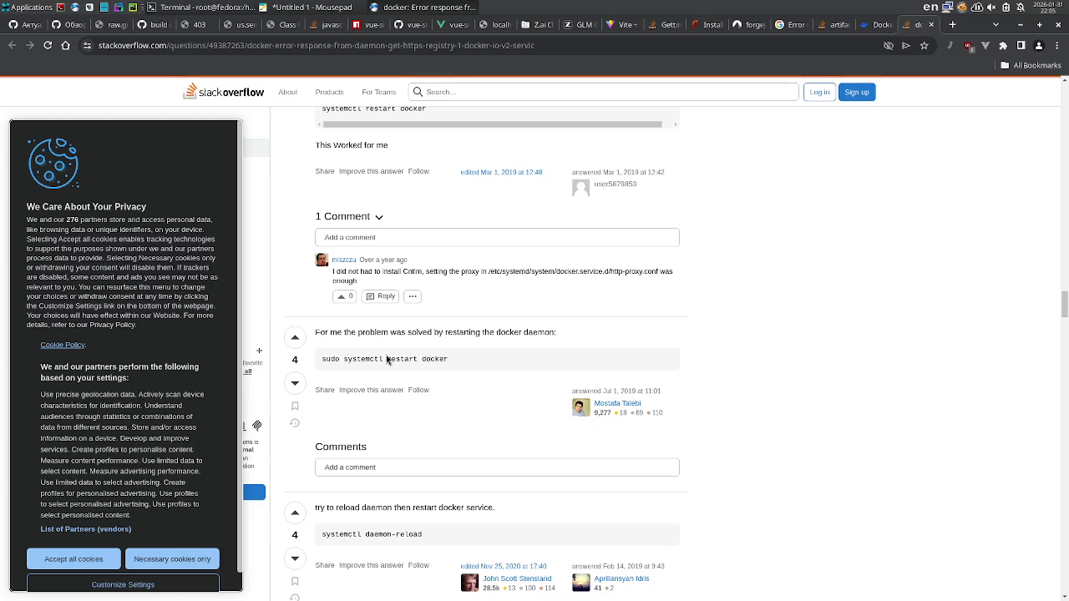
pyautogui.scroll(-1, 387, 360)
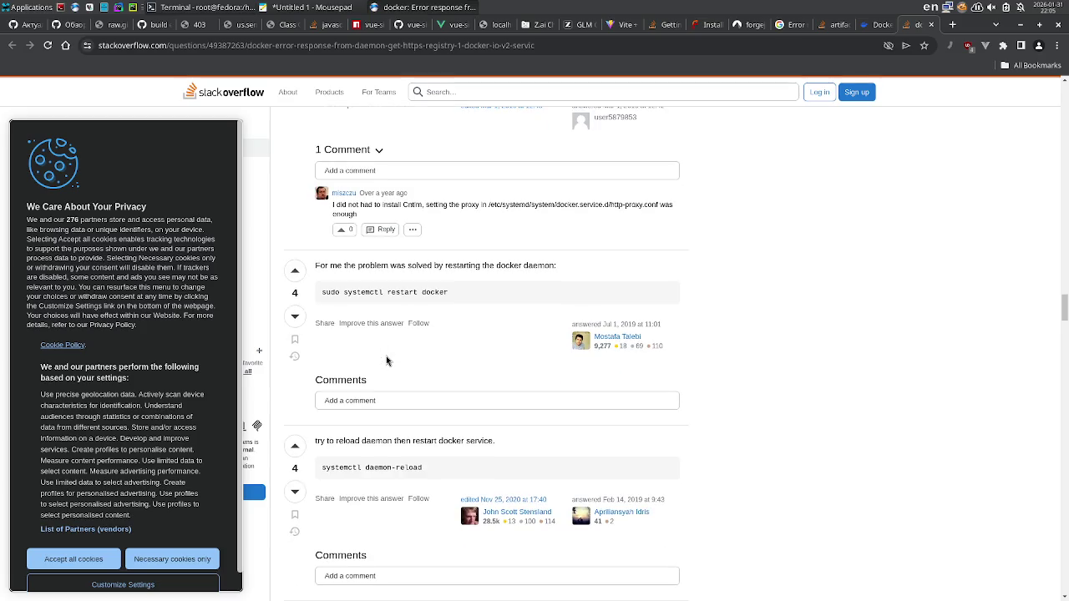
pyautogui.scroll(-2, 386, 359)
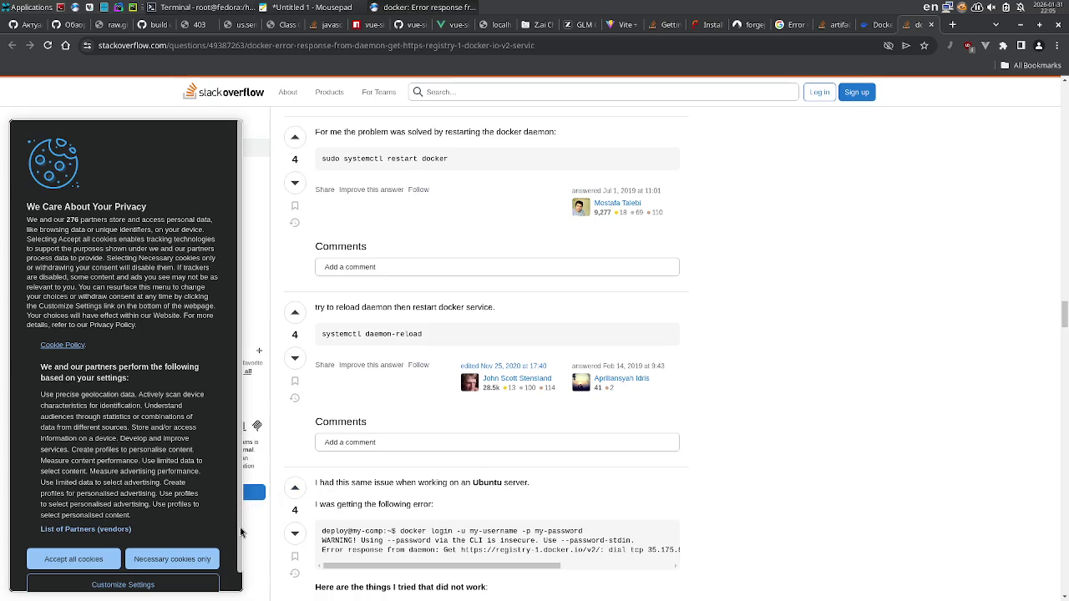
pyautogui.scroll(-1, 240, 527)
pyautogui.moveTo(240, 539); pyautogui.dragTo(240, 550)
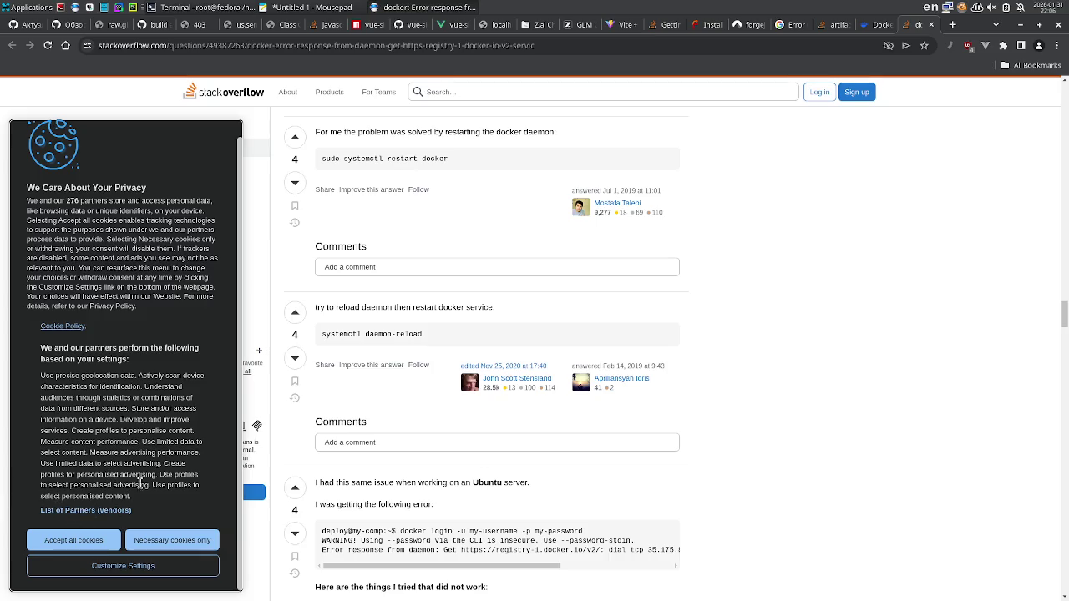
pyautogui.moveTo(131, 496)
pyautogui.mouseDown()
pyautogui.moveTo(105, 483)
pyautogui.moveTo(44, 374)
pyautogui.mouseUp()
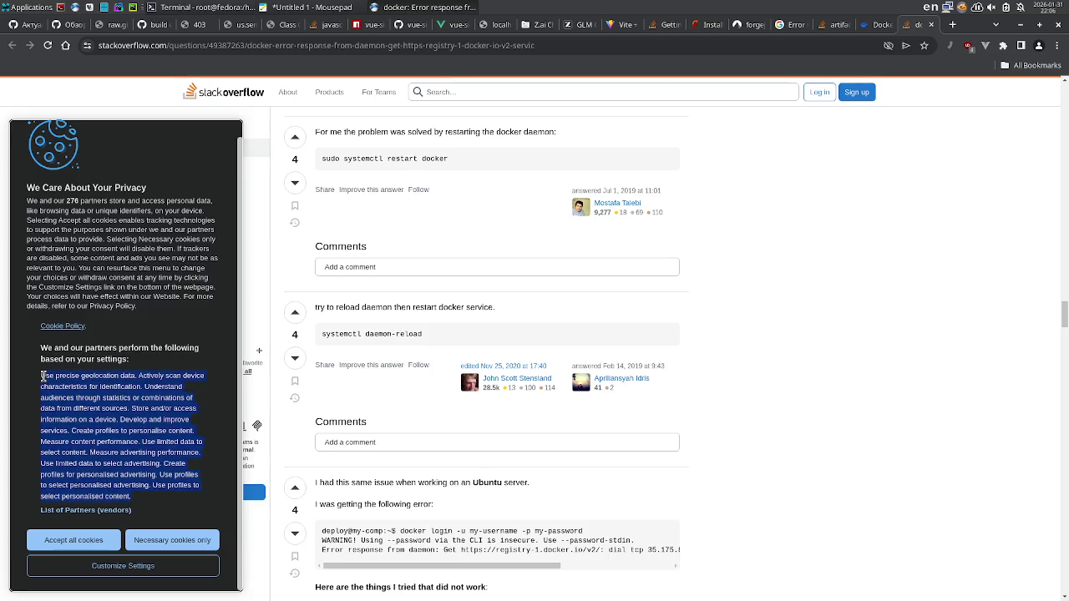
pyautogui.click(65, 387)
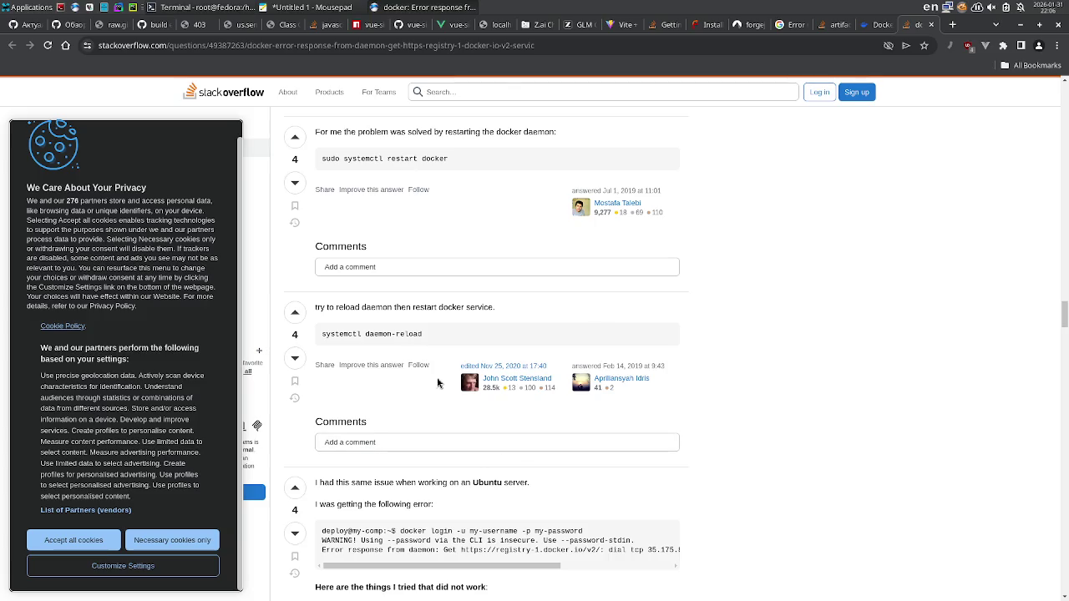
pyautogui.click(242, 8)
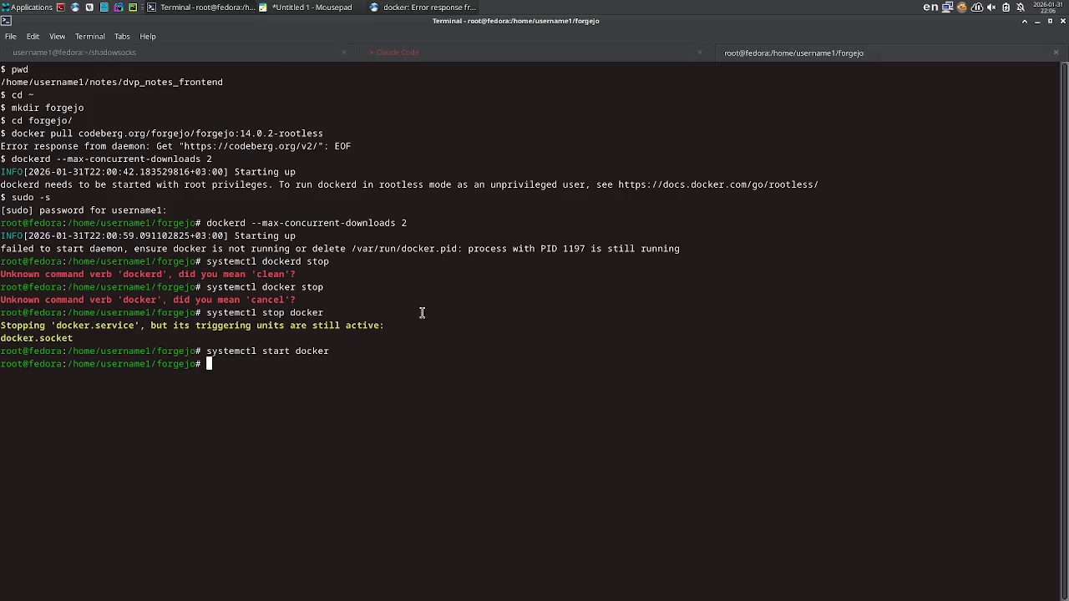
# - Exit the root shell and rerun 'docker pull codeberg.org/forgejo/forgejo:14.0.2-rootless', which still fails with EOF
pyautogui.press('Up')
pyautogui.press('Up')
pyautogui.press('Up')
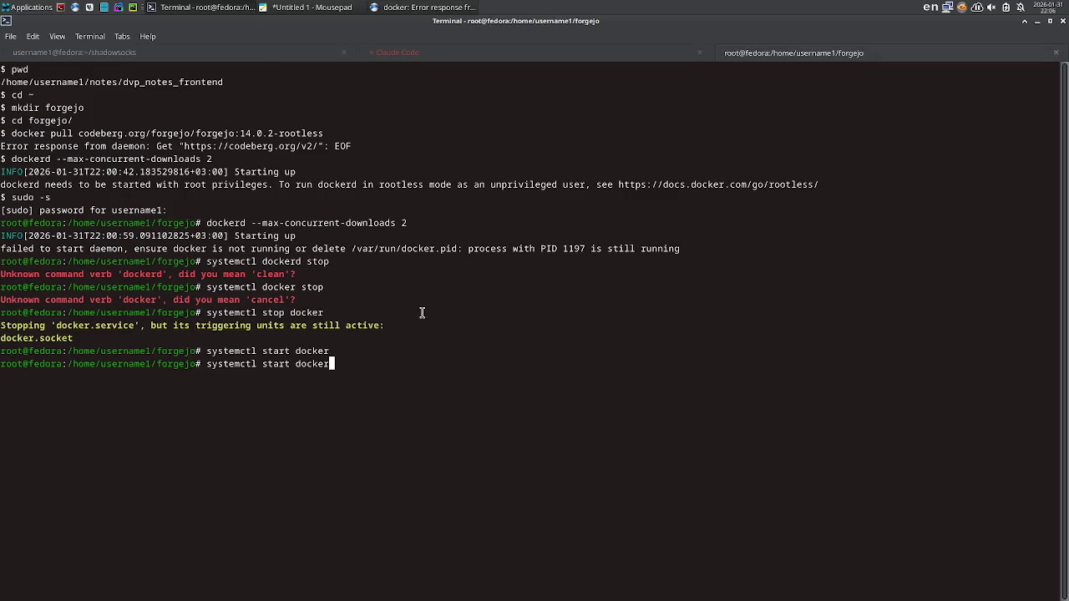
pyautogui.press('Up')
pyautogui.press('Up')
pyautogui.press('Up')
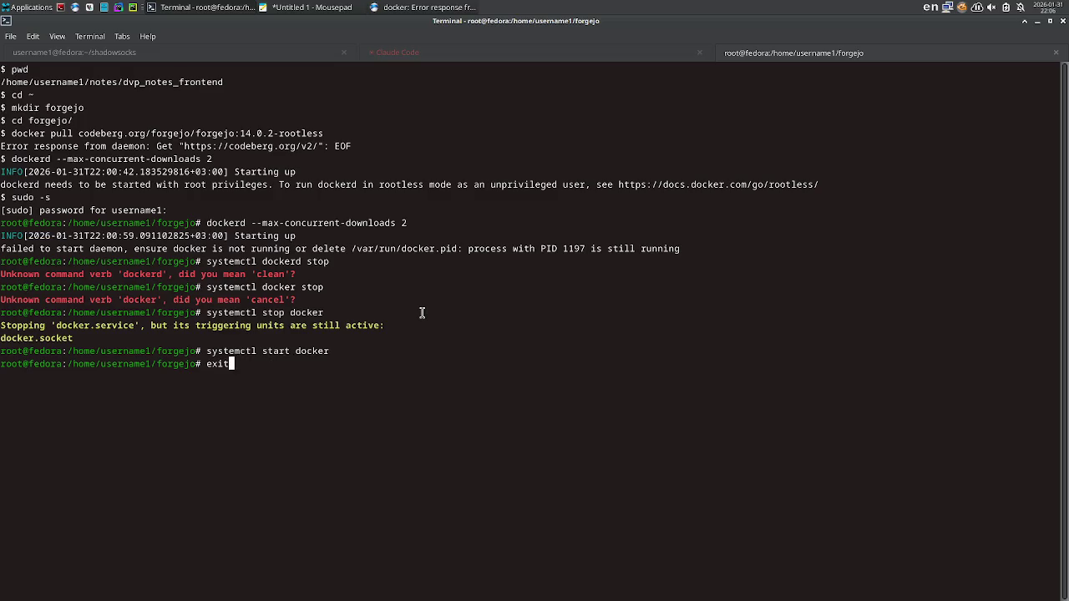
pyautogui.press('Up')
pyautogui.press('Down')
pyautogui.press('Up')
pyautogui.press('Return')
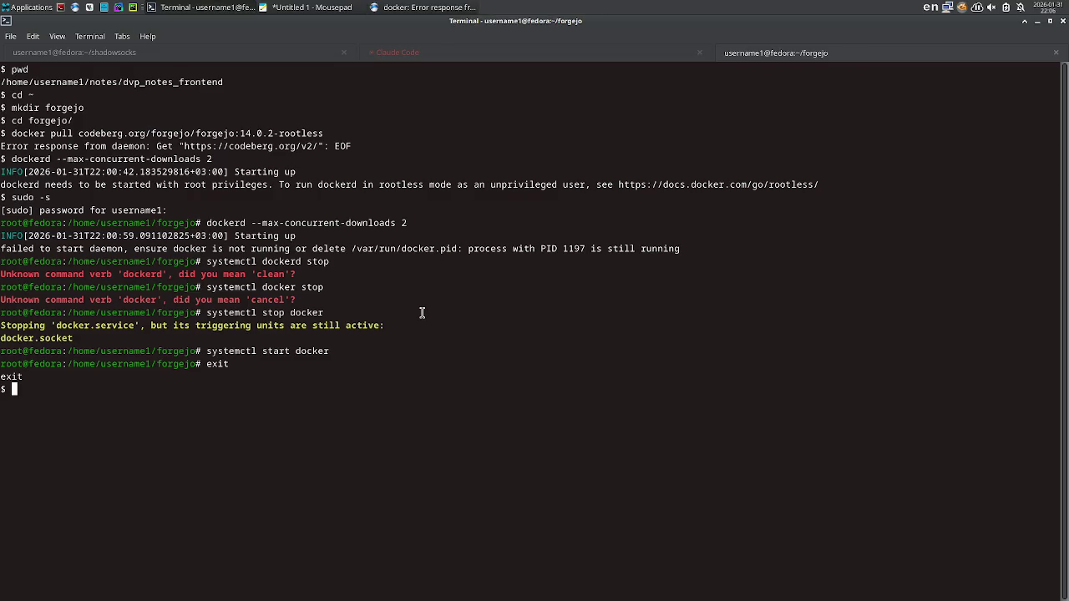
pyautogui.press('Up')
pyautogui.press('Up')
pyautogui.press('Up')
pyautogui.press('Return')
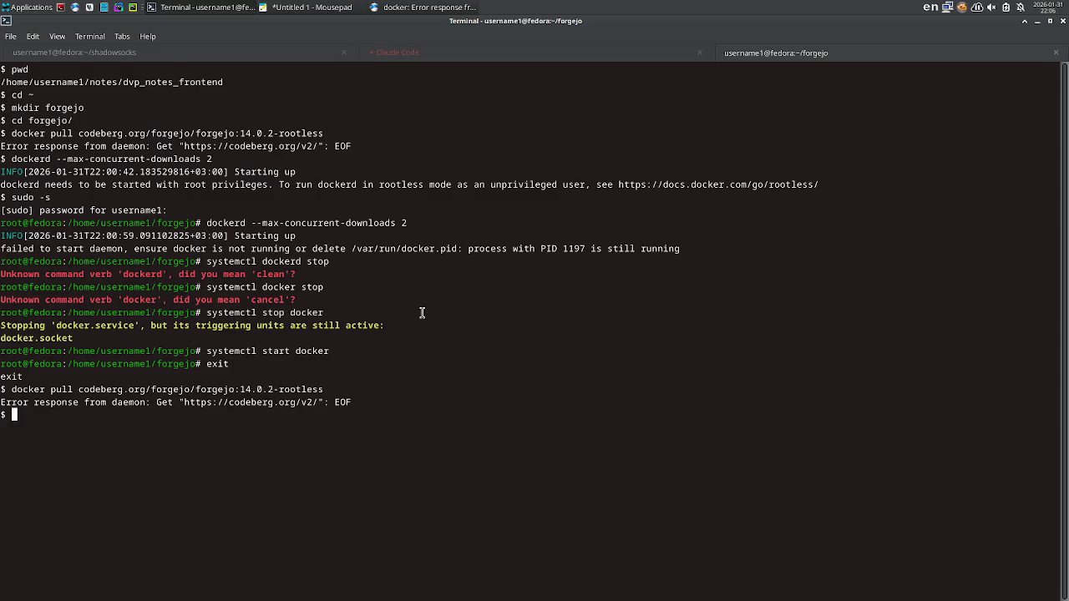
# - Copy the failed docker pull command together with its EOF error
pyautogui.moveTo(11, 389); pyautogui.dragTo(349, 399)
pyautogui.rightClick(349, 399)
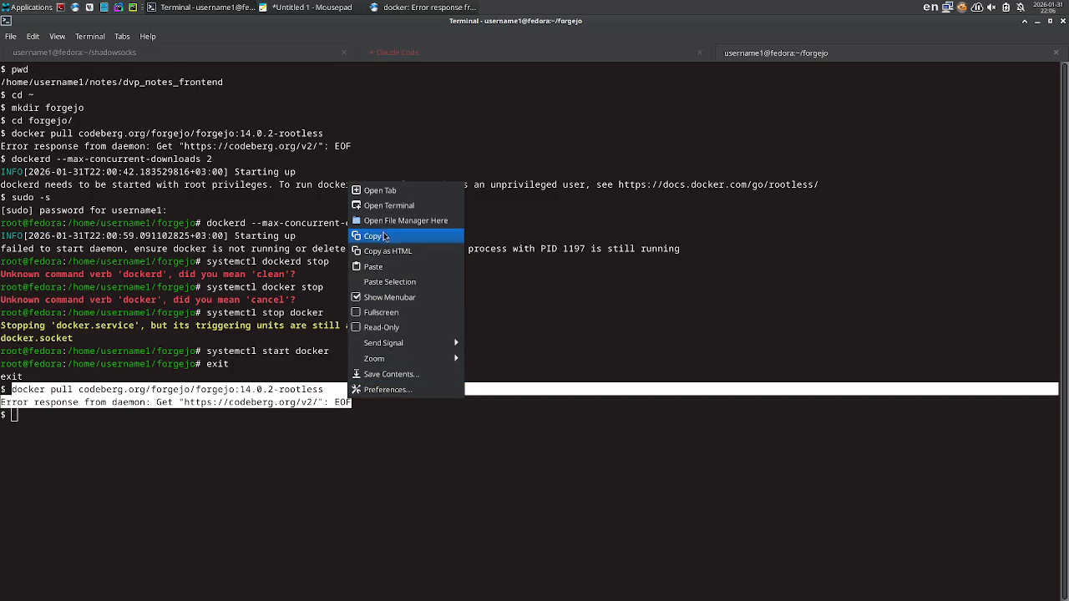
pyautogui.click(385, 236)
# - In Claude Code, clear stray input and type the Russian question 'скидываю команду и ошибку следом. как пофиксить?'
pyautogui.hotkey('ctrl', 'pageup')
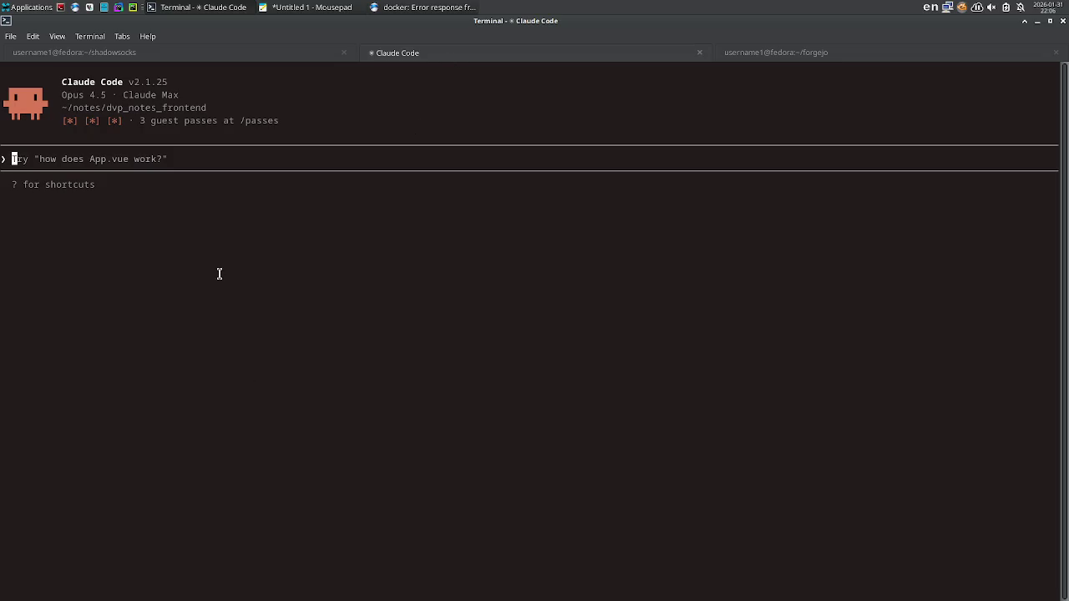
pyautogui.hotkey('ctrl', 'shift', 'v')
pyautogui.hotkey('ctrl', 'c')
pyautogui.write('dsgfghf')
pyautogui.press('BackSpace')
pyautogui.press('BackSpace')
pyautogui.press('BackSpace')
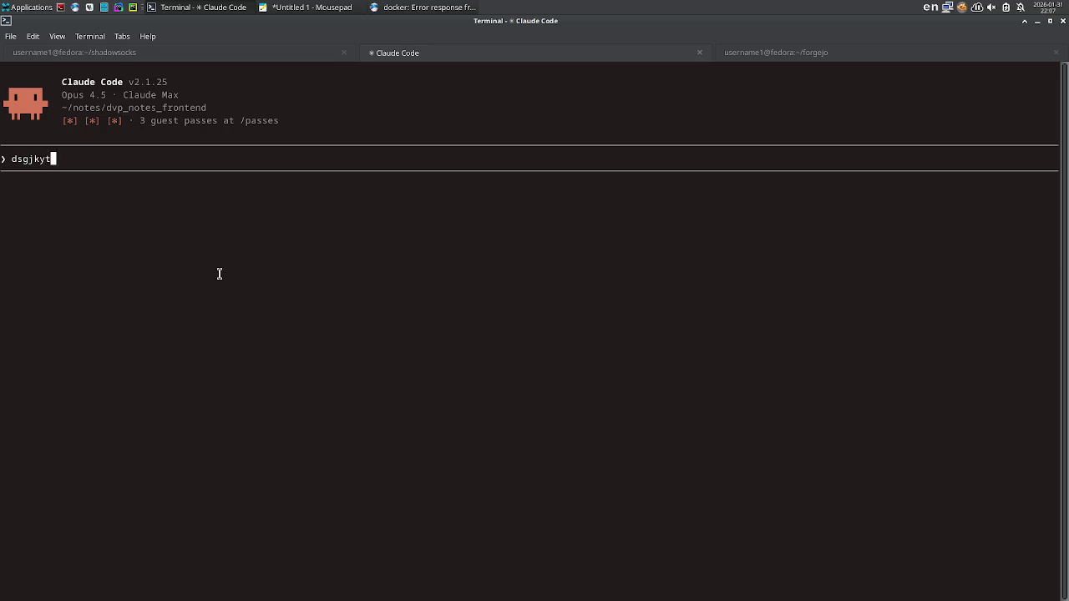
pyautogui.press('BackSpace')
pyautogui.press('BackSpace')
pyautogui.hotkey('alt', 'shift')
pyautogui.write('скидываю ')
pyautogui.write('команду ')
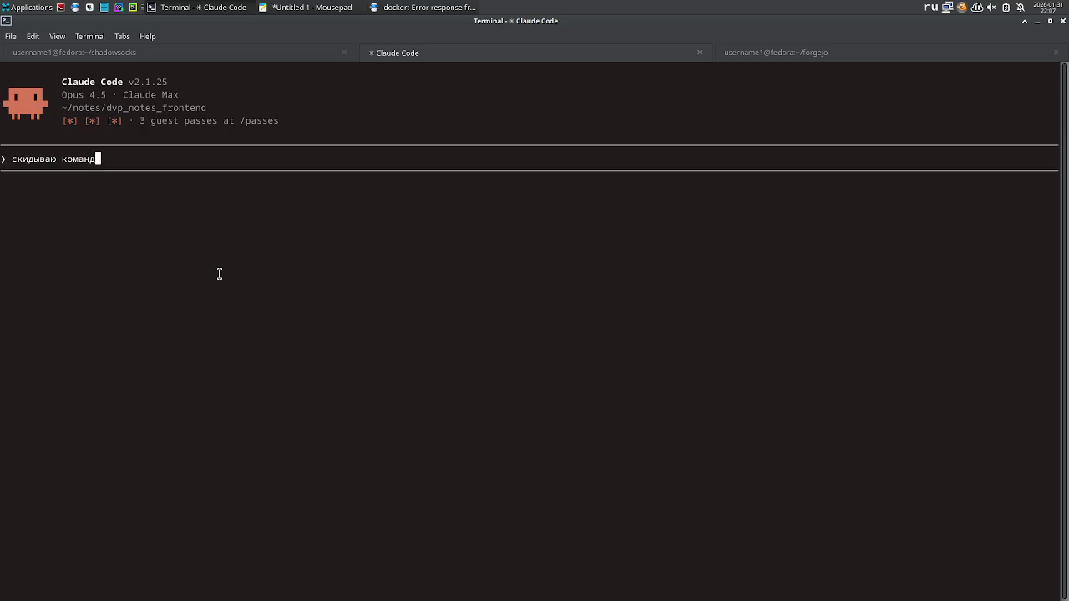
pyautogui.write('и ошибку')
pyautogui.write(' следом. ')
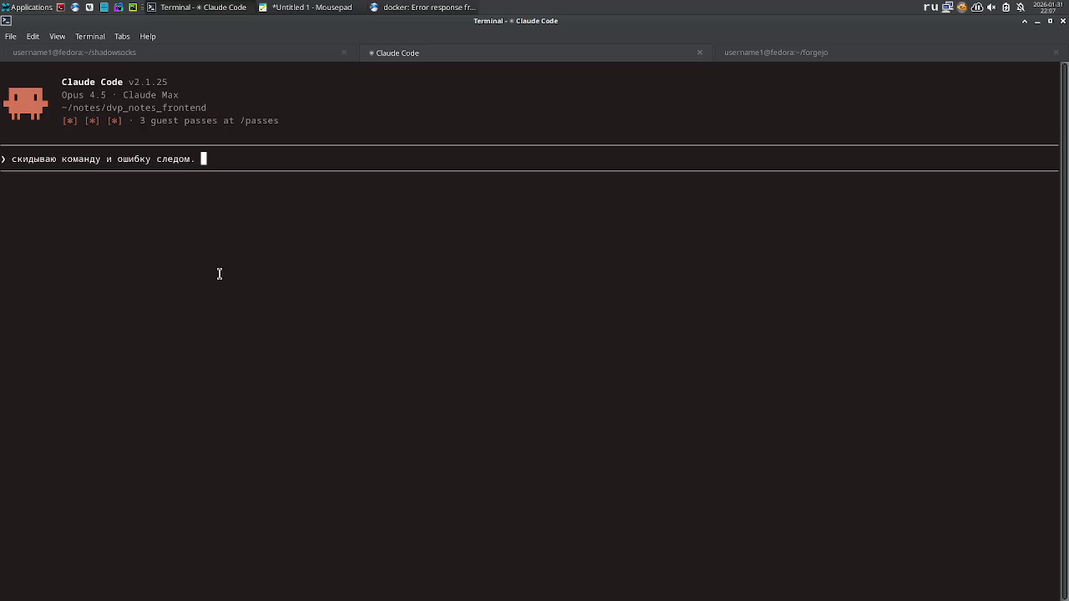
pyautogui.write('как пофиксить')
pyautogui.press('BackSpace')
pyautogui.write('?')
# - Paste the copied pull command and EOF error into the message and send it
pyautogui.press('Left')
pyautogui.press('Left')
pyautogui.press('Left')
pyautogui.hotkey('ctrl', 'shift', 'v')
pyautogui.press('Return')
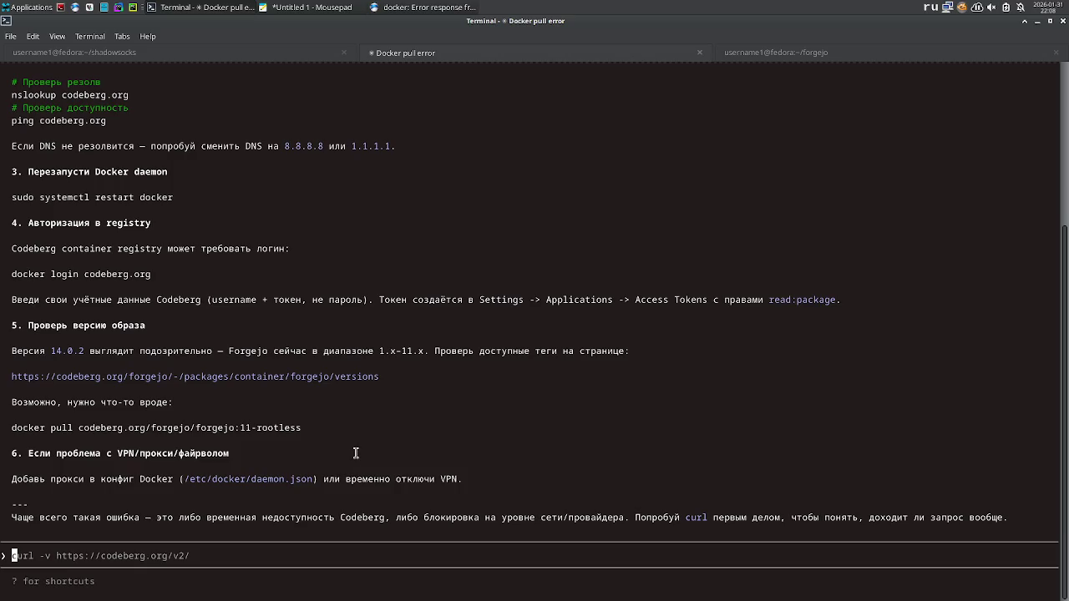
pyautogui.press('Tab')
pyautogui.press('Return')
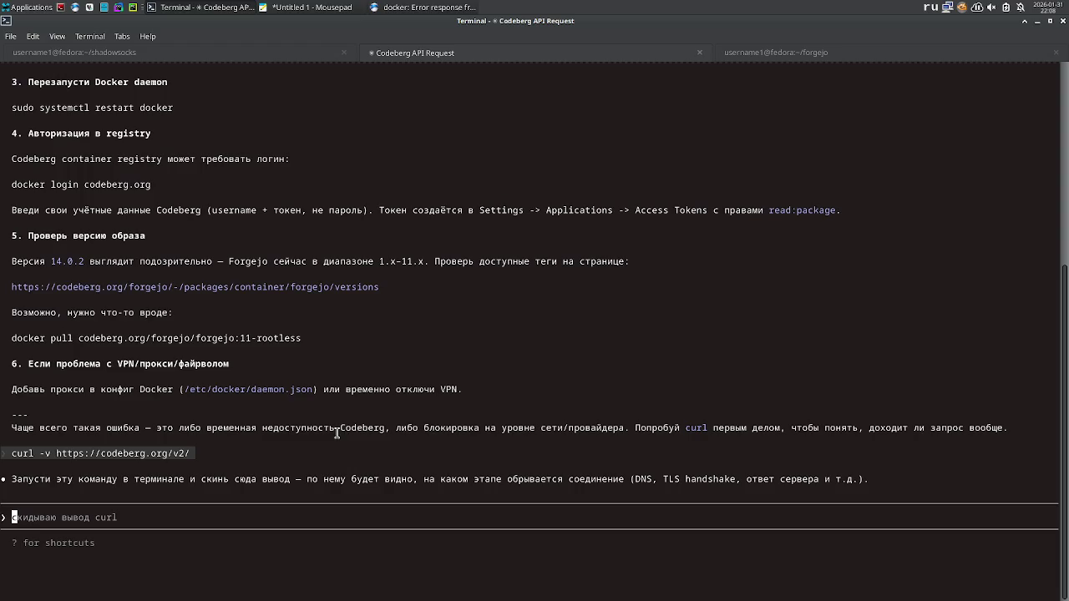
pyautogui.scroll(2, 339, 388)
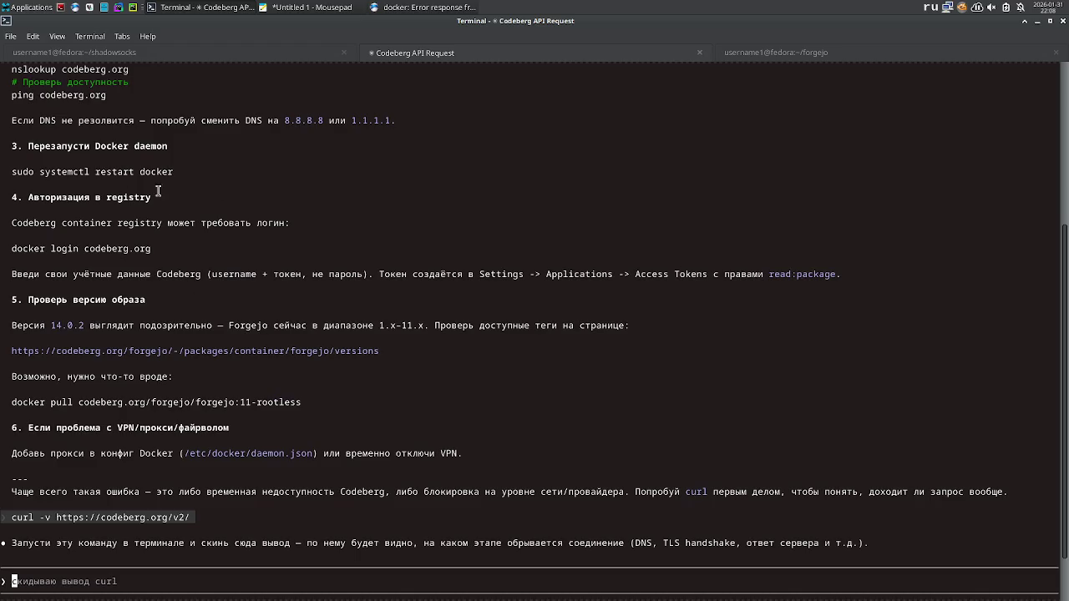
pyautogui.click(794, 55)
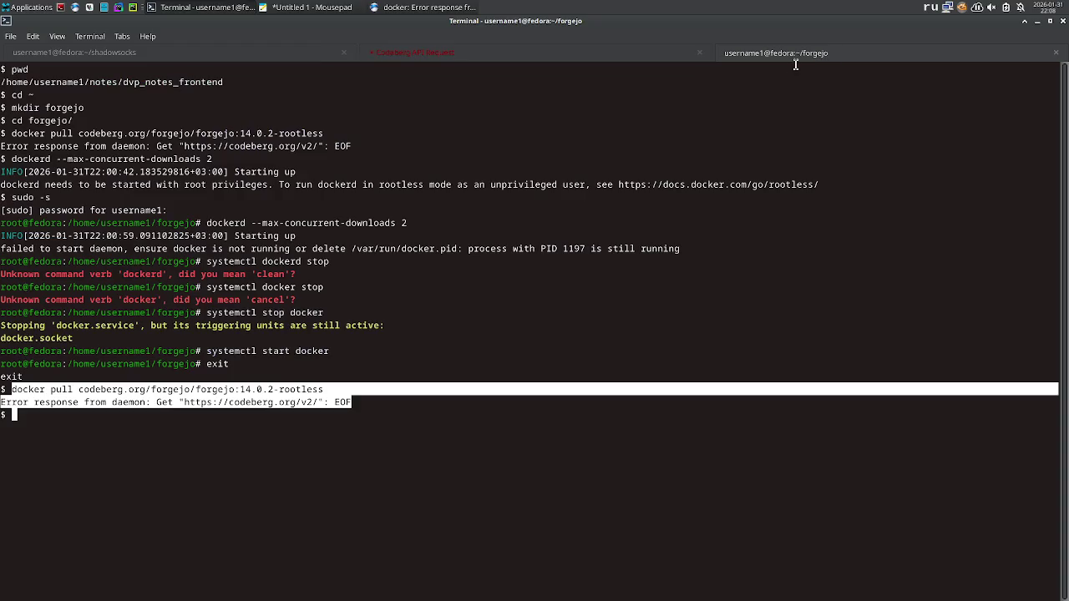
# - Restart the Docker service with 'systemctl restart docker', authorizing with the account password
pyautogui.press('Up')
pyautogui.press('Up')
pyautogui.press('Up')
pyautogui.press('Up')
pyautogui.press('Up')
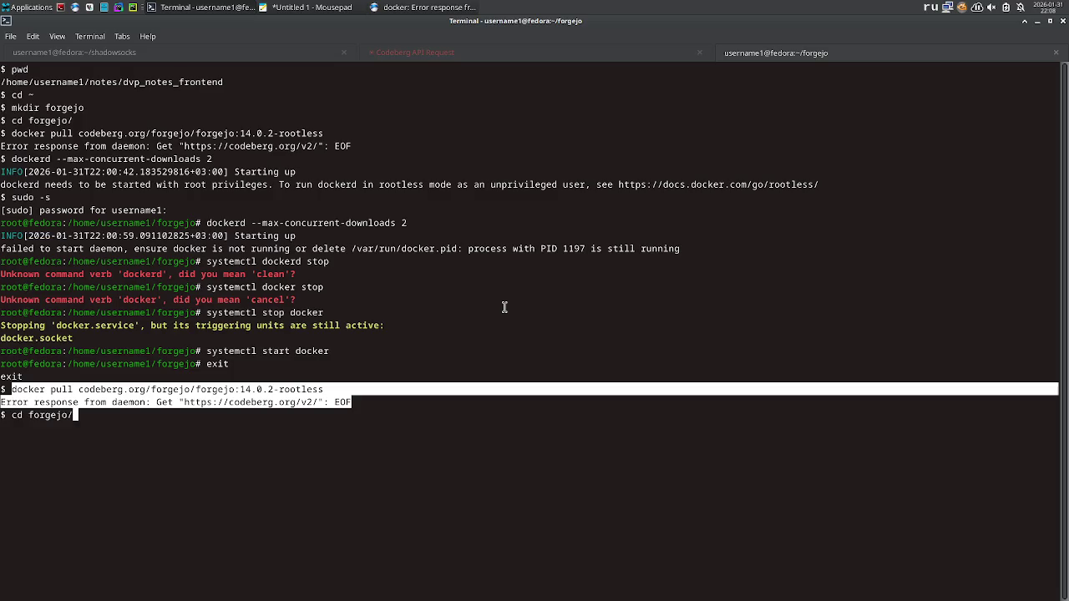
pyautogui.press('Down')
pyautogui.press('Down')
pyautogui.press('Up')
pyautogui.hotkey('ctrl', 'u')
pyautogui.write('ыныеуьсед')
pyautogui.press('BackSpace')
pyautogui.press('BackSpace')
pyautogui.press('BackSpace')
pyautogui.hotkey('alt', 'shift')
pyautogui.write('systemctl rest')
pyautogui.write('art docker')
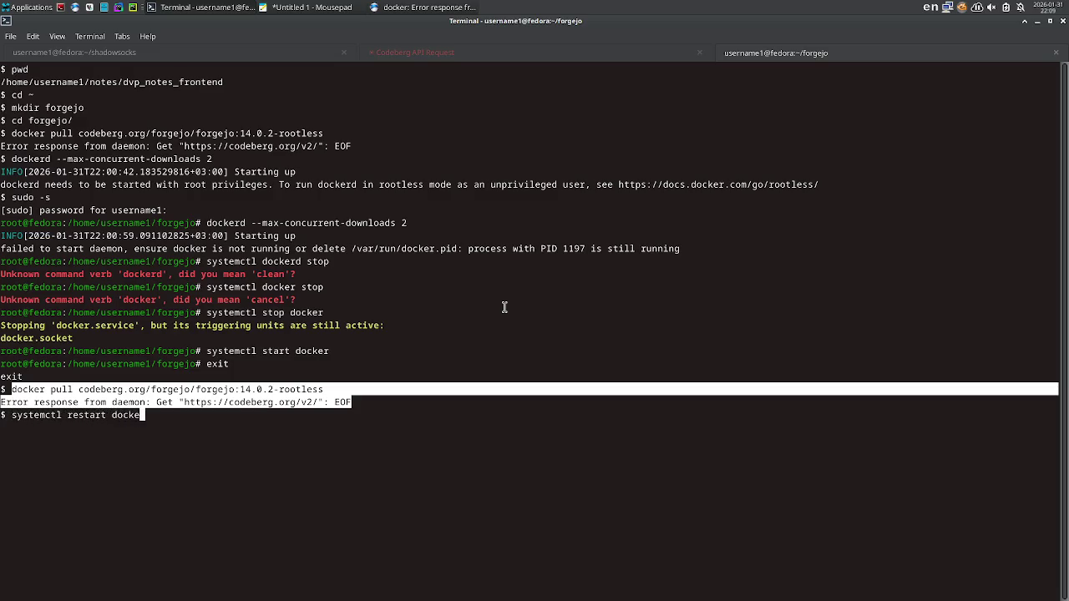
pyautogui.press('Return')
pyautogui.write('**********')
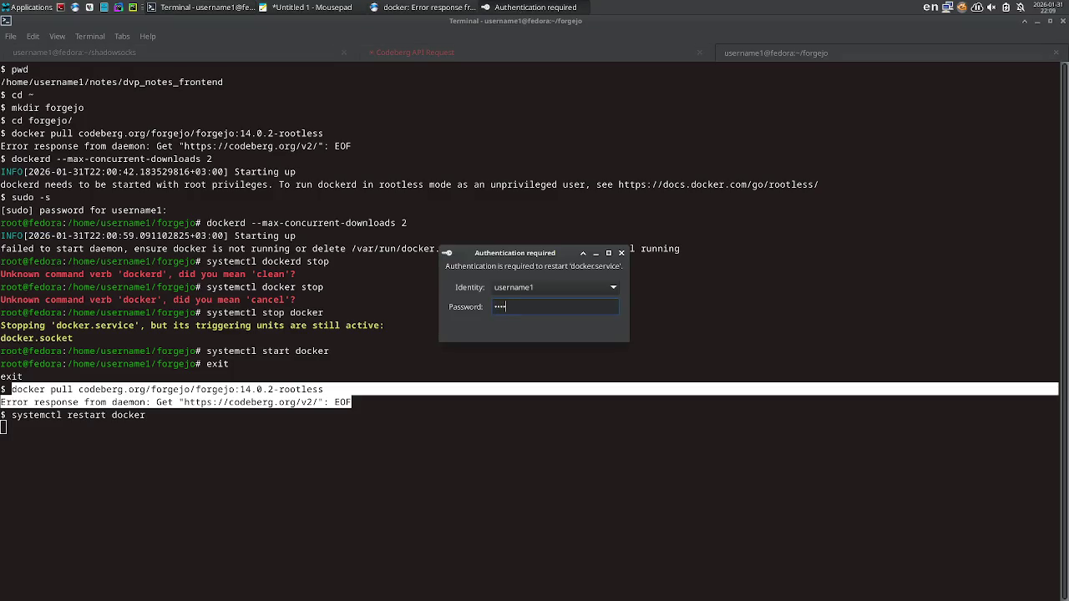
pyautogui.press('Return')
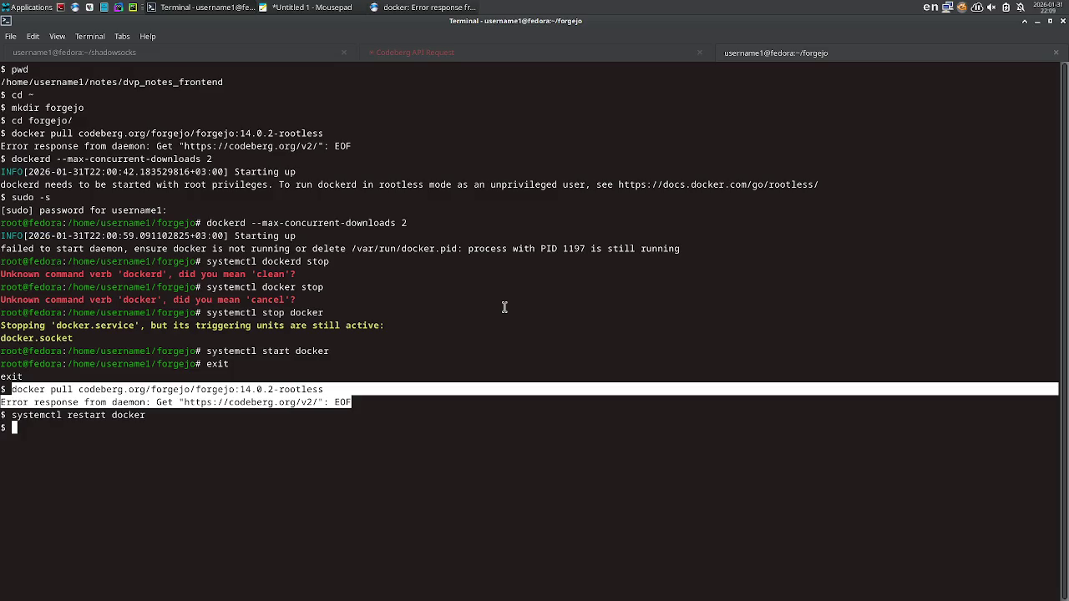
# - Retry the Forgejo image pull, which still fails with EOF, and go back to Claude Code
pyautogui.press('Up')
pyautogui.press('Up')
pyautogui.press('Return')
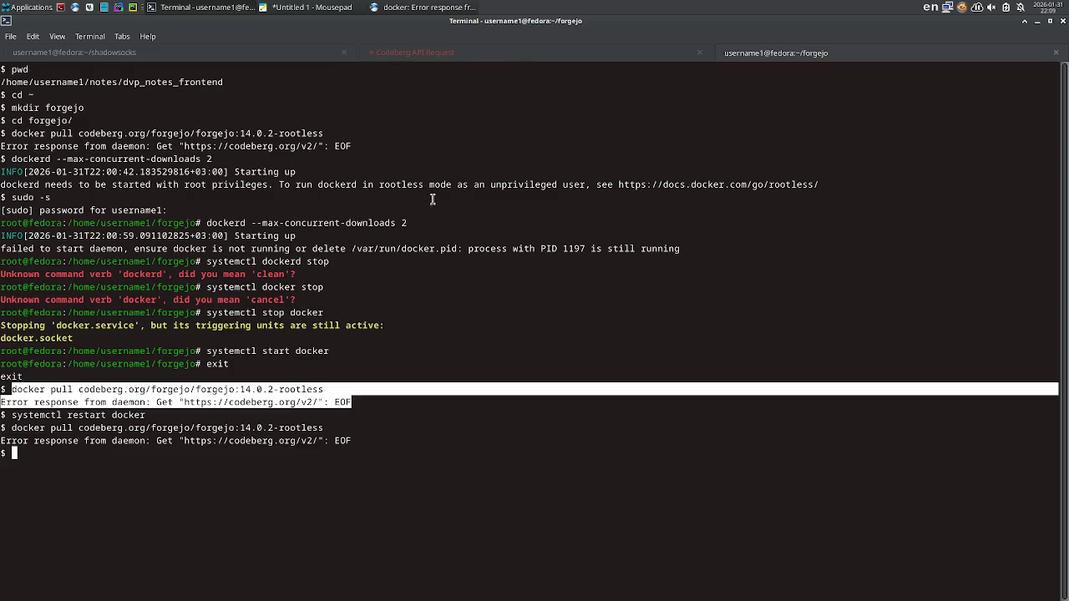
pyautogui.click(441, 55)
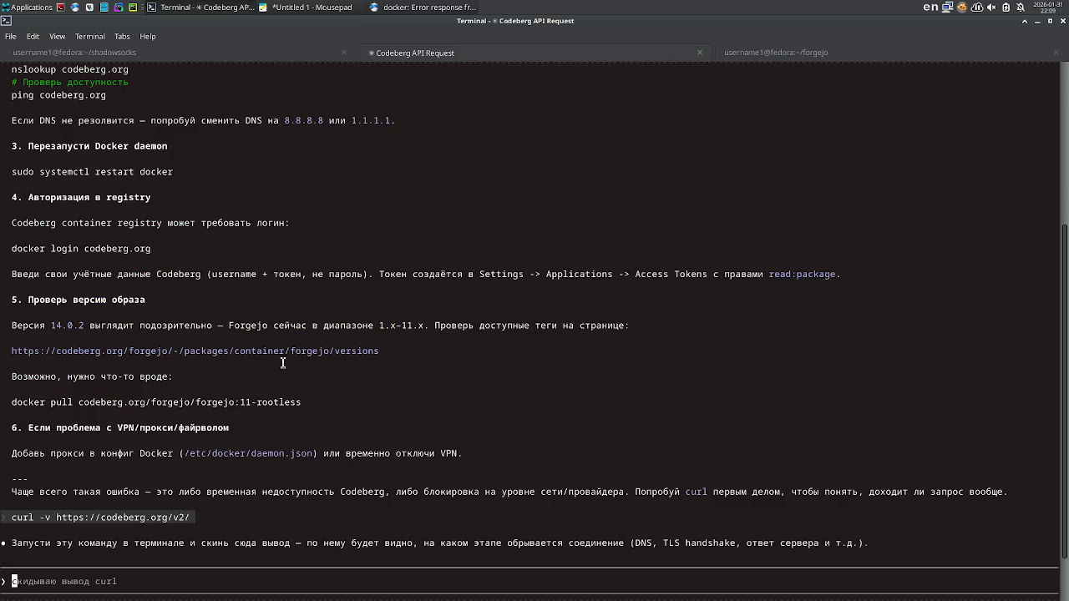
# - Copy the /etc/docker/daemon.json path from Claude Code's reply
pyautogui.moveTo(184, 455); pyautogui.dragTo(310, 454)
pyautogui.rightClick(309, 455)
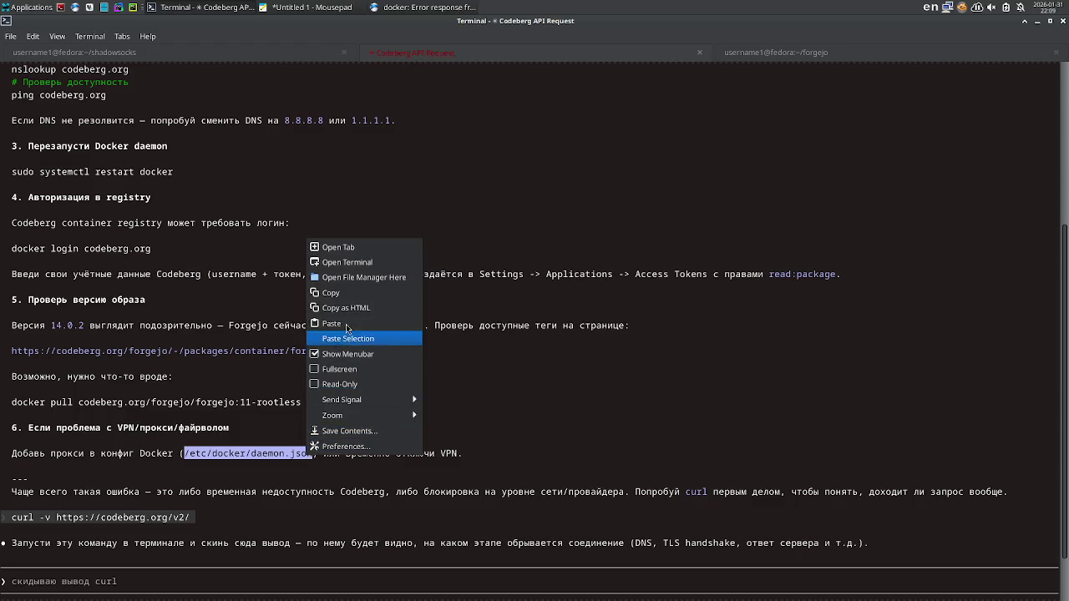
pyautogui.click(331, 293)
# - Open /etc/docker/daemon.json in nano in the forgejo shell, find it empty, and close it unchanged
pyautogui.click(776, 52)
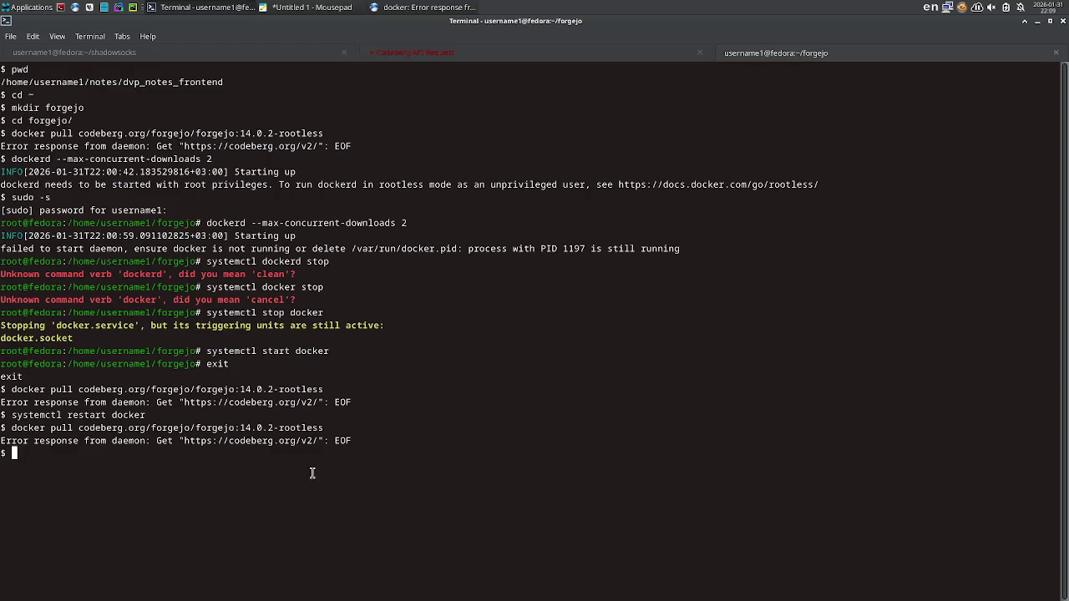
pyautogui.write('nano')
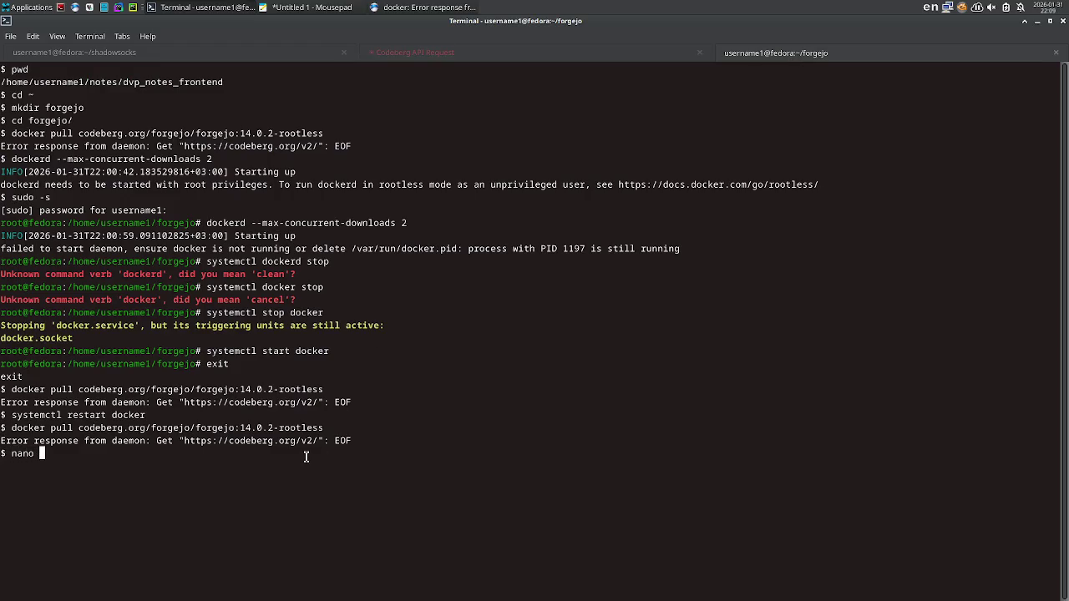
pyautogui.hotkey('ctrl', 'shift', 'v')
pyautogui.press('Return')
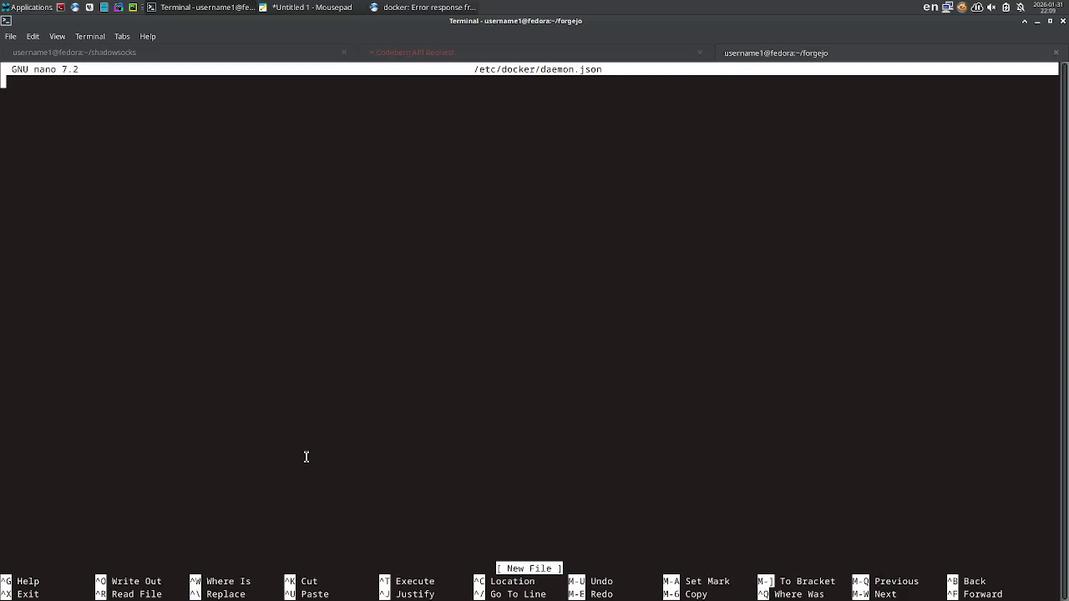
pyautogui.hotkey('ctrl', 'x')
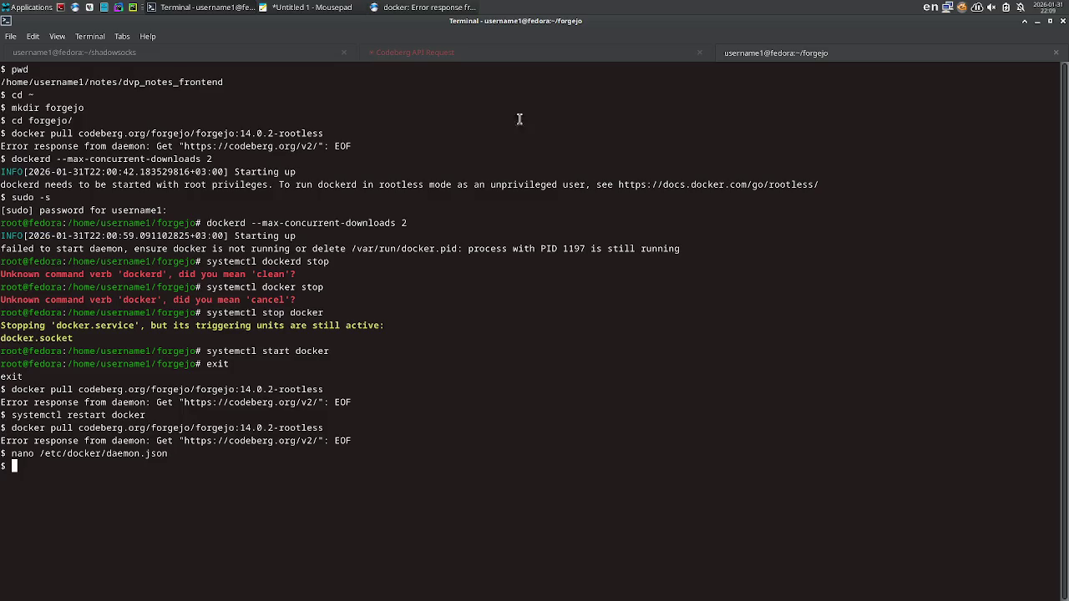
# - Quit Claude Code back to the shell
pyautogui.click(509, 54)
pyautogui.hotkey('ctrl', 'c')
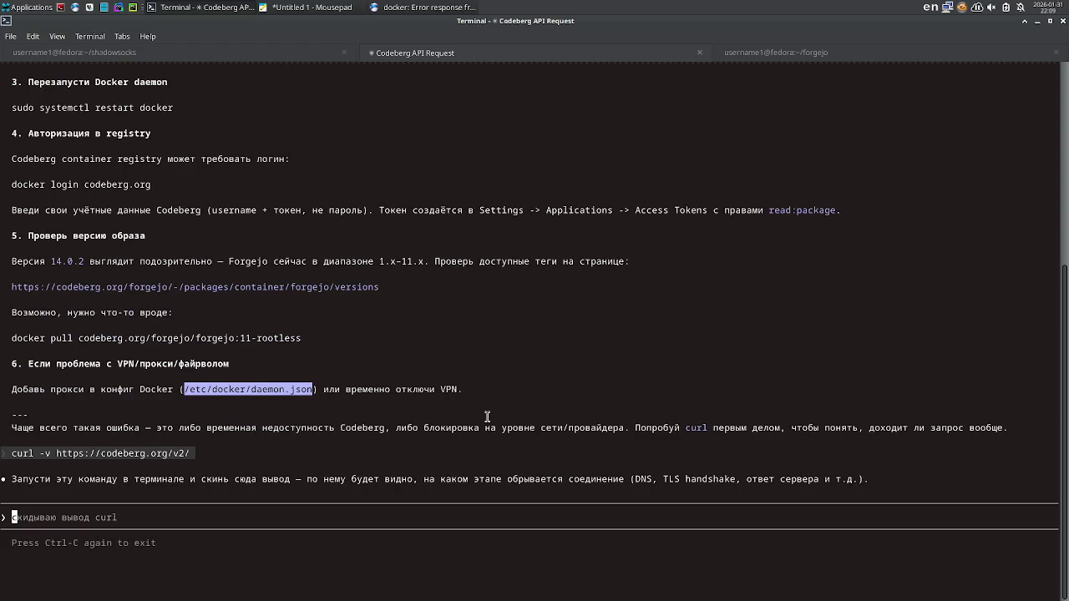
pyautogui.hotkey('ctrl', 'c')
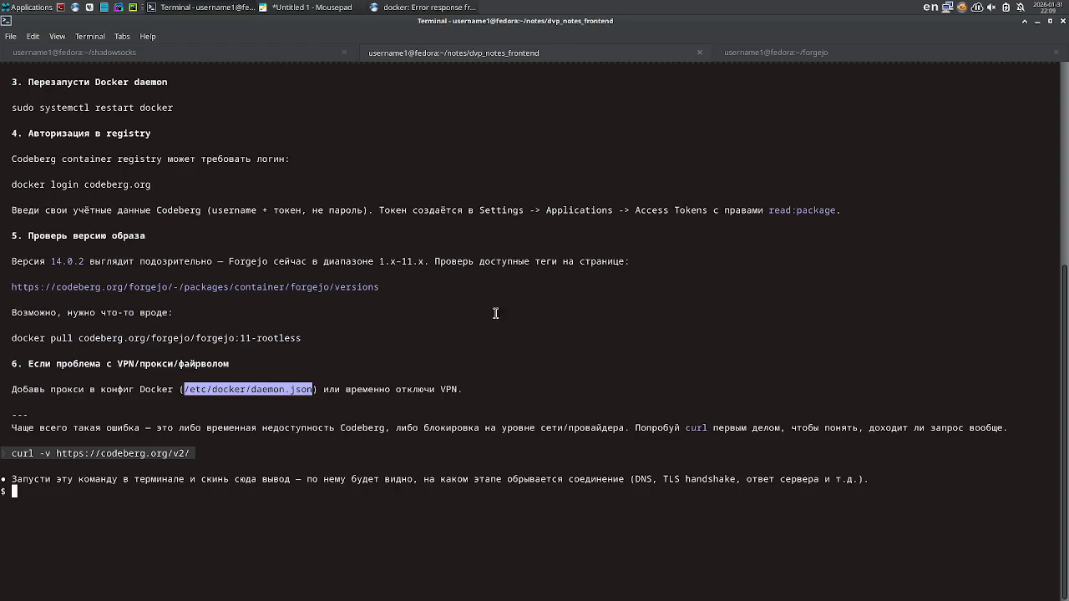
# - Switch off the shadowsocks VPN connection from the network tray menu
pyautogui.click(219, 52)
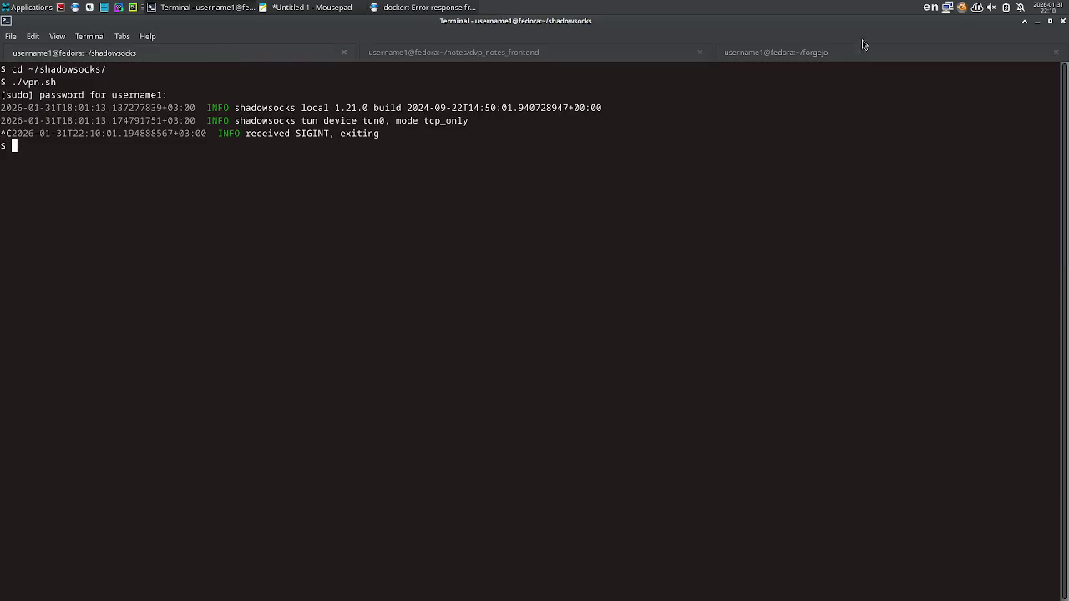
pyautogui.click(948, 8)
pyautogui.click(943, 56)
# - Bring the Iron browser forward and start a blank new tab
pyautogui.click(508, 52)
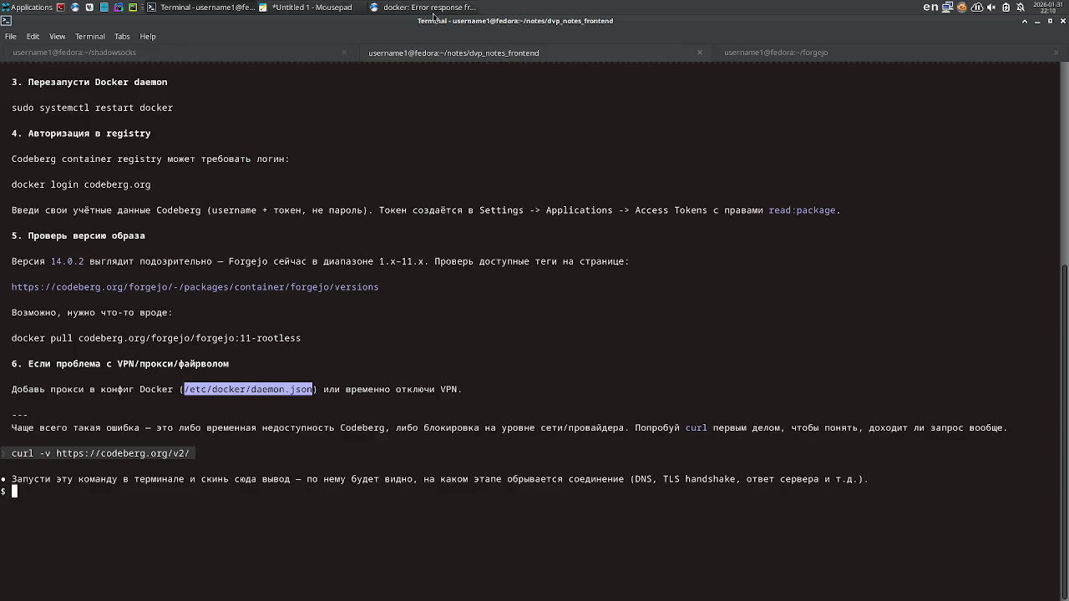
pyautogui.click(432, 10)
pyautogui.click(952, 24)
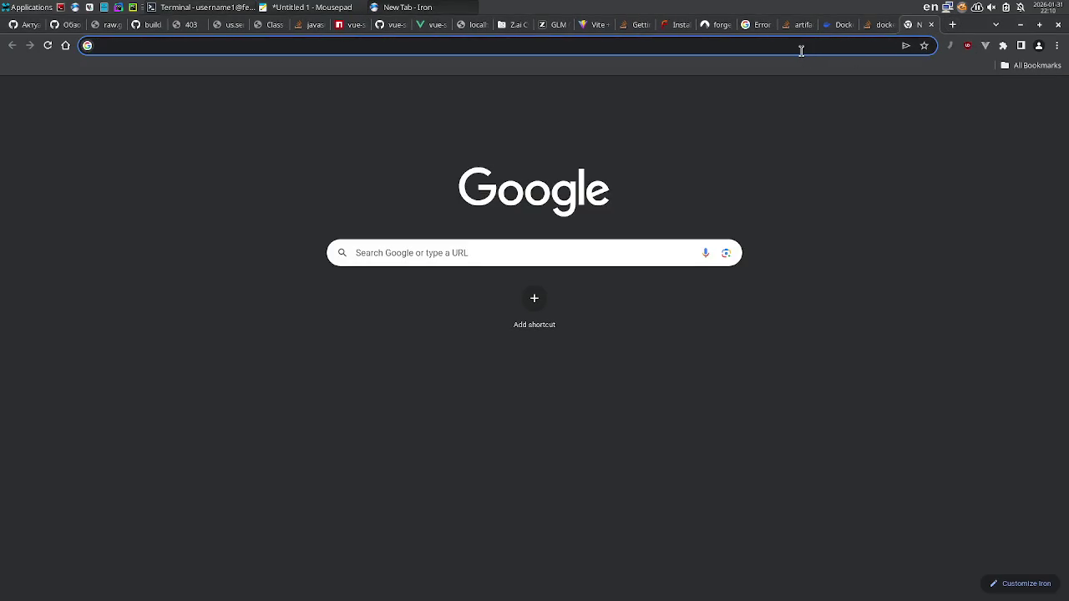
# - Load 2ip.ru to check the current connection without the VPN
pyautogui.write('2ip.ru')
pyautogui.press('Return')
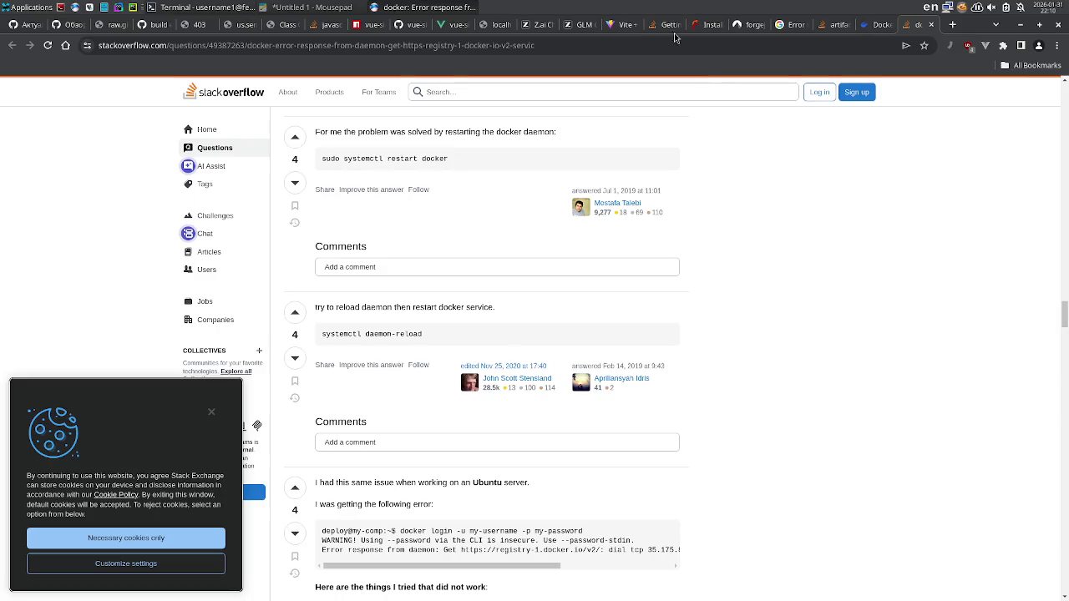
# - Return to Iron browser and show the Forgejo 'Installation with Docker' docs tab
pyautogui.click(171, 6)
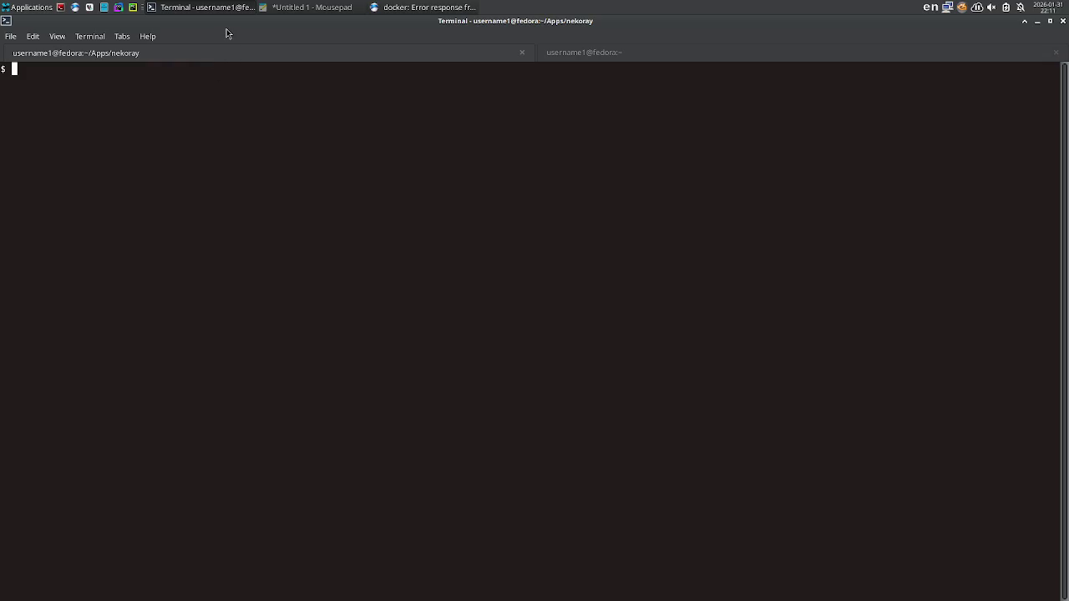
pyautogui.click(401, 8)
pyautogui.click(860, 29)
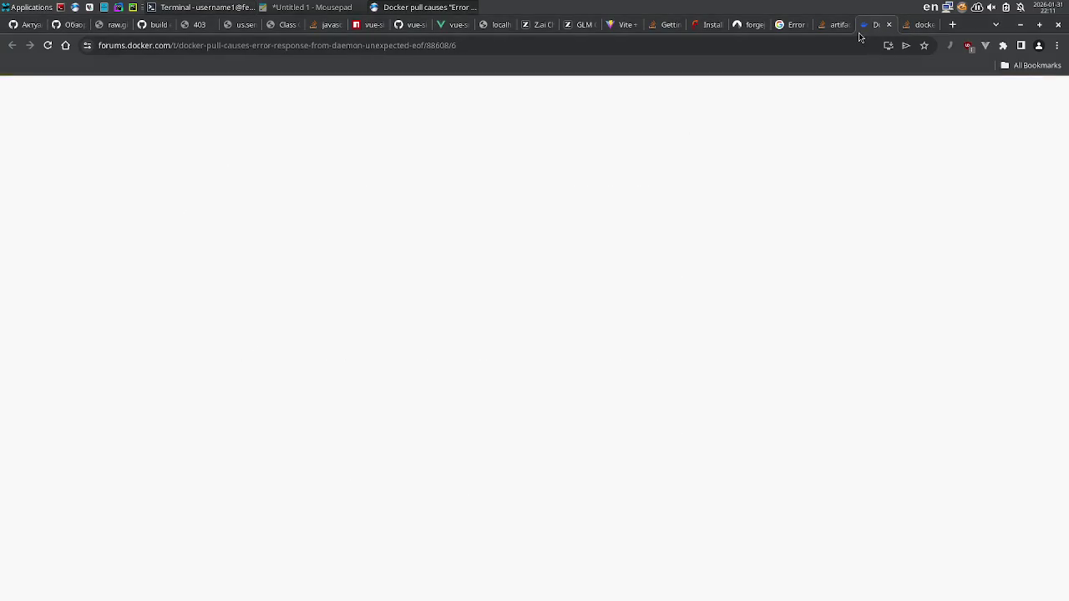
pyautogui.click(703, 27)
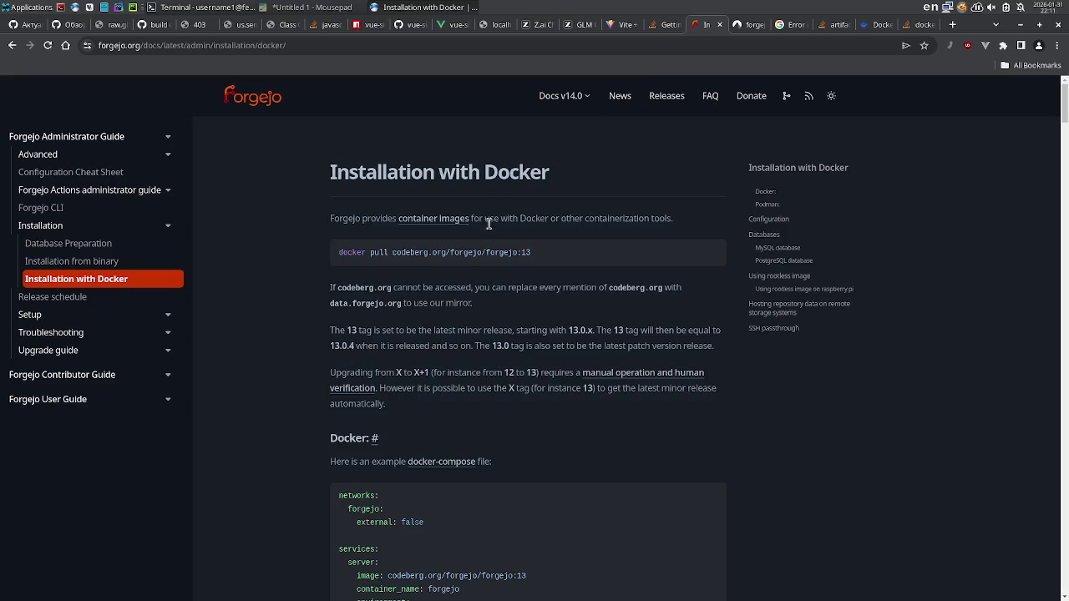
# - Find the forgejo/forgejo:13 image name in the docs, then go to the Codeberg forgejo package page
pyautogui.scroll(-3, 528, 309)
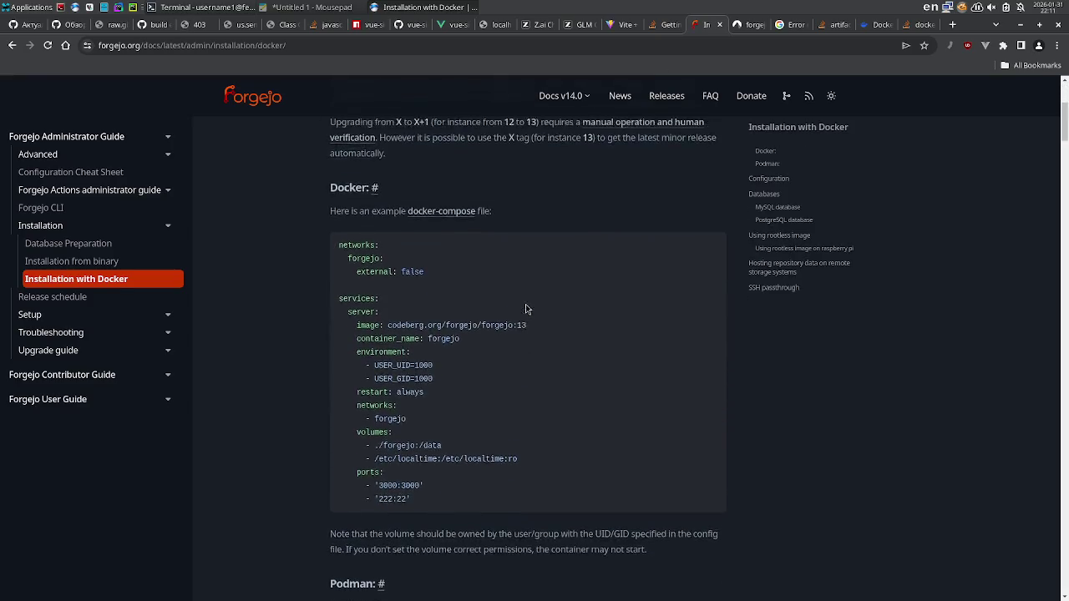
pyautogui.scroll(2, 510, 351)
pyautogui.scroll(1, 513, 380)
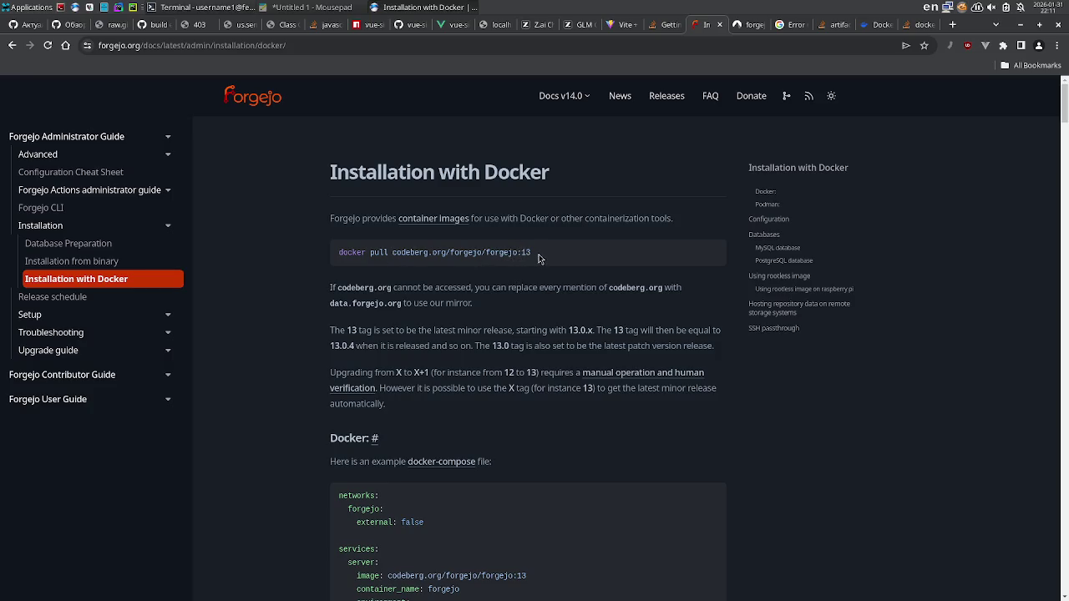
pyautogui.moveTo(458, 252); pyautogui.dragTo(531, 253)
pyautogui.click(753, 24)
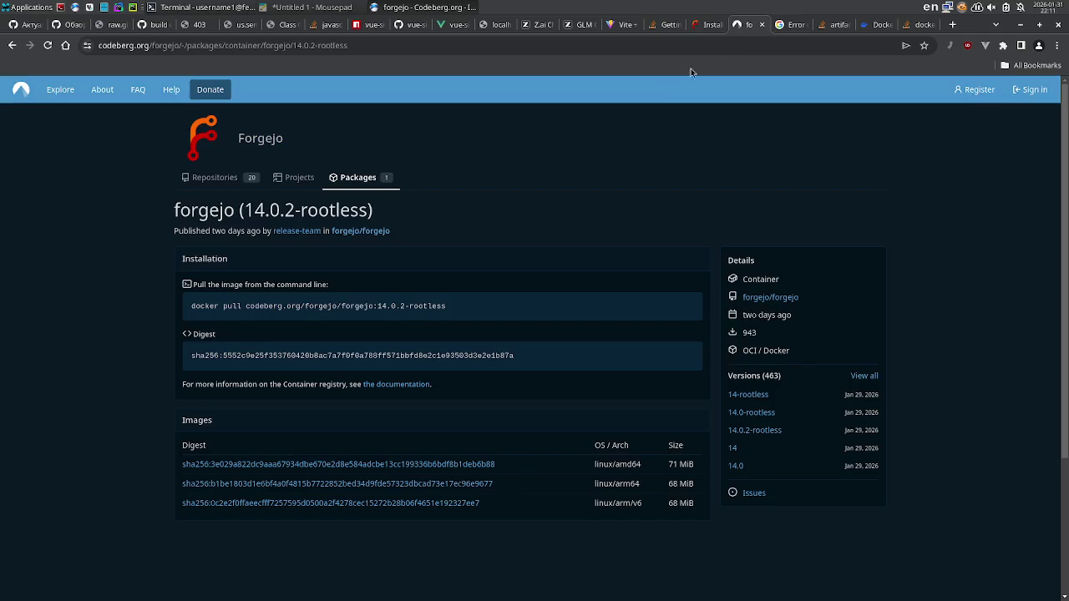
# - Run the copied docker pull for codeberg.org/forgejo/forgejo:14.0.2-rootless in the terminal
pyautogui.click(328, 12)
pyautogui.click(252, 10)
pyautogui.hotkey('ctrl', 'shift', 'v')
pyautogui.press('Return')
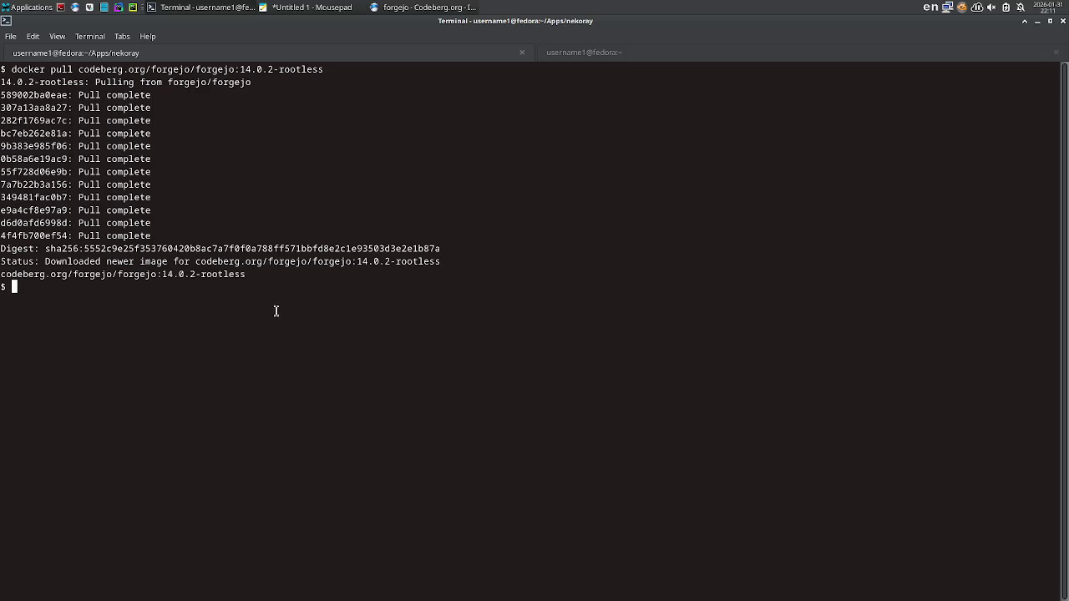
pyautogui.click(434, 7)
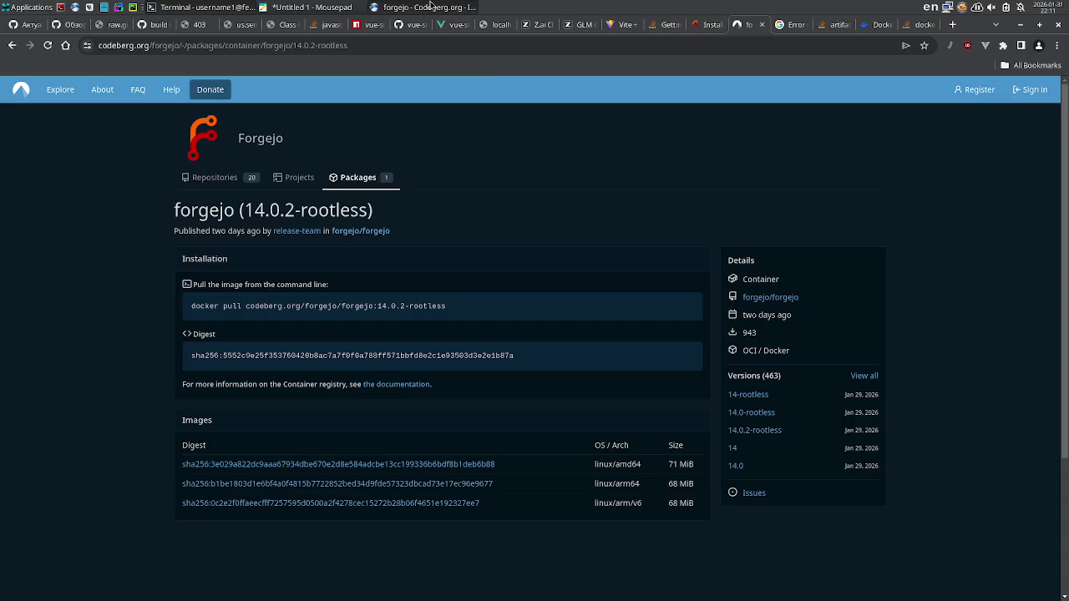
# - Scroll the Forgejo Docker docs down to the docker-compose example
pyautogui.scroll(-4, 521, 284)
pyautogui.scroll(3, 522, 284)
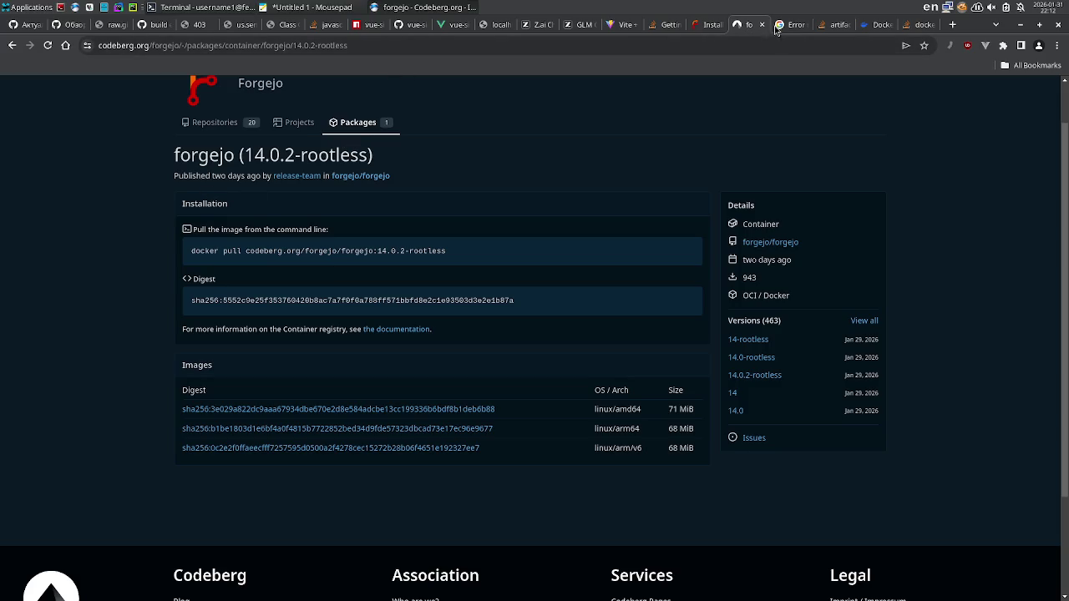
pyautogui.click(708, 24)
pyautogui.scroll(-5, 522, 263)
pyautogui.scroll(1, 517, 258)
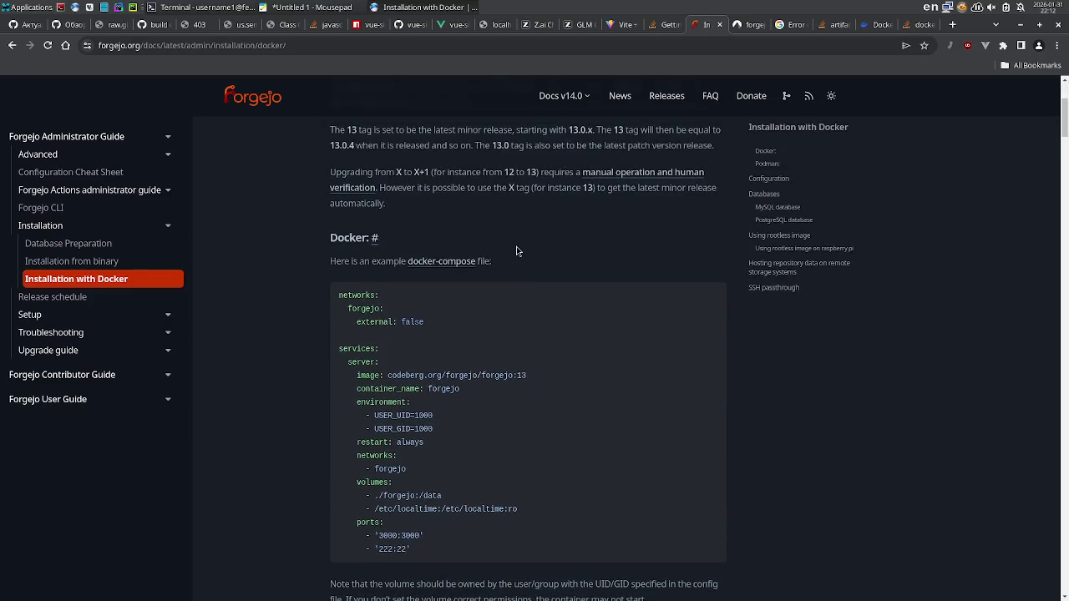
pyautogui.scroll(-1, 516, 255)
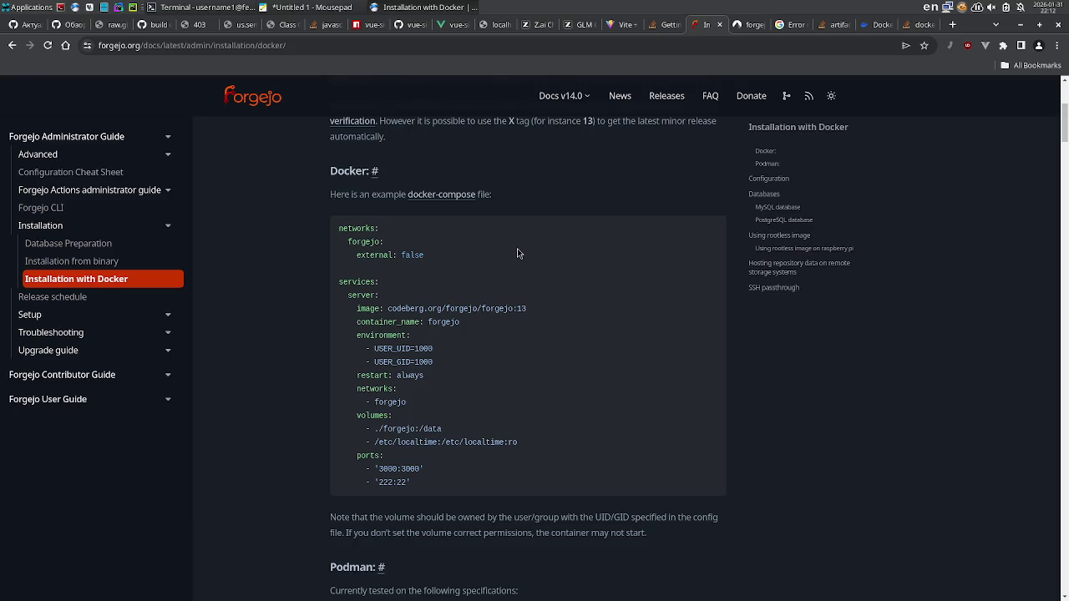
pyautogui.scroll(-1, 512, 238)
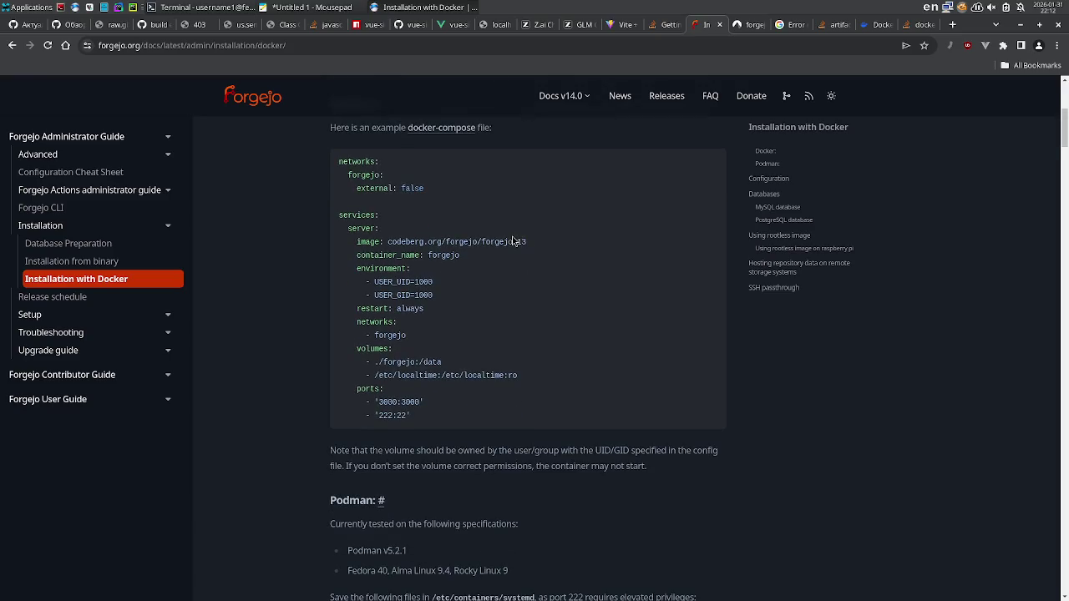
pyautogui.scroll(-1, 509, 240)
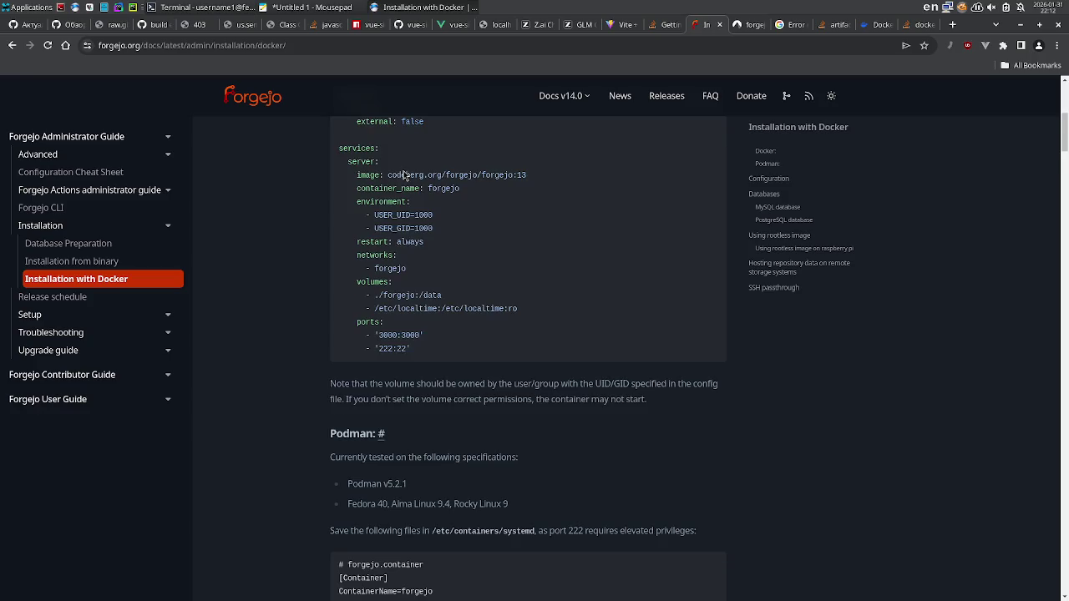
pyautogui.scroll(1, 407, 172)
# - Select the entire docker-compose example and copy it
pyautogui.moveTo(340, 168); pyautogui.dragTo(465, 420)
pyautogui.rightClick(408, 265)
pyautogui.click(422, 276)
pyautogui.rightClick(409, 253)
pyautogui.click(423, 264)
pyautogui.click(213, 7)
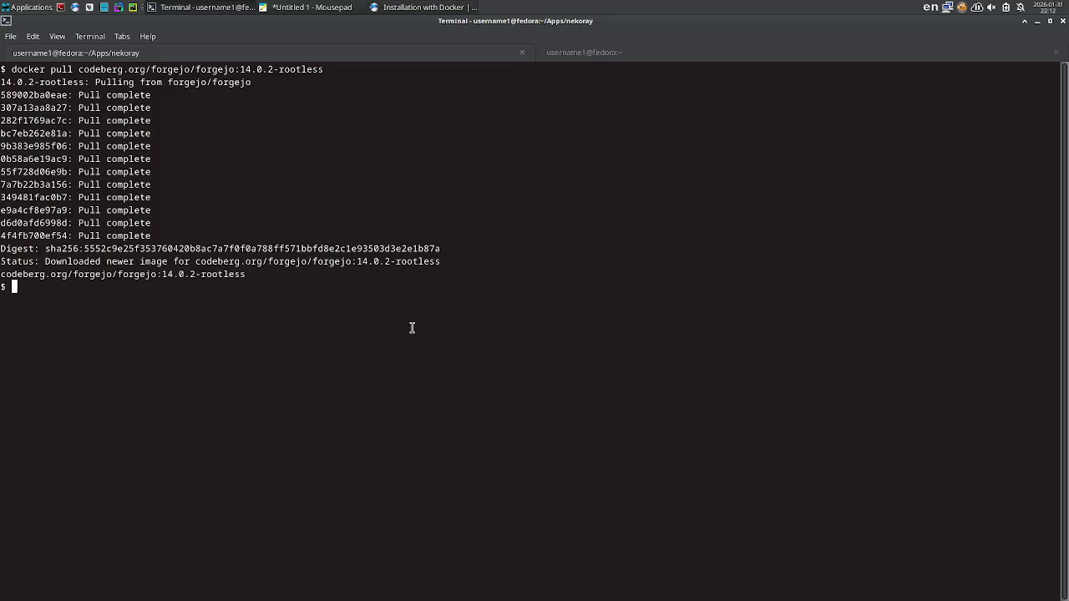
# - Change into the ~/forgejo folder with cd
pyautogui.write('cd for')
pyautogui.press('BackSpace')
pyautogui.press('BackSpace')
pyautogui.press('BackSpace')
pyautogui.write('~/')
pyautogui.write('for')
pyautogui.press('Tab')
pyautogui.press('Return')
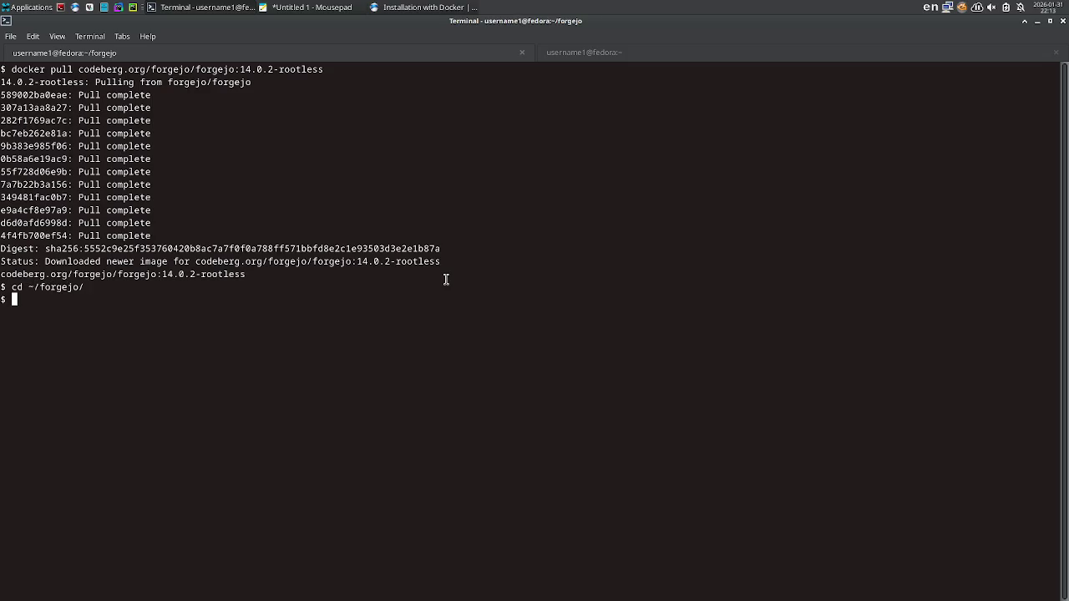
# - Create docker-compose.yml in nano and paste the Forgejo compose example into it
pyautogui.write('vim')
pyautogui.press('BackSpace')
pyautogui.press('BackSpace')
pyautogui.press('BackSpace')
pyautogui.write('nano docker-c')
pyautogui.write('ompose.')
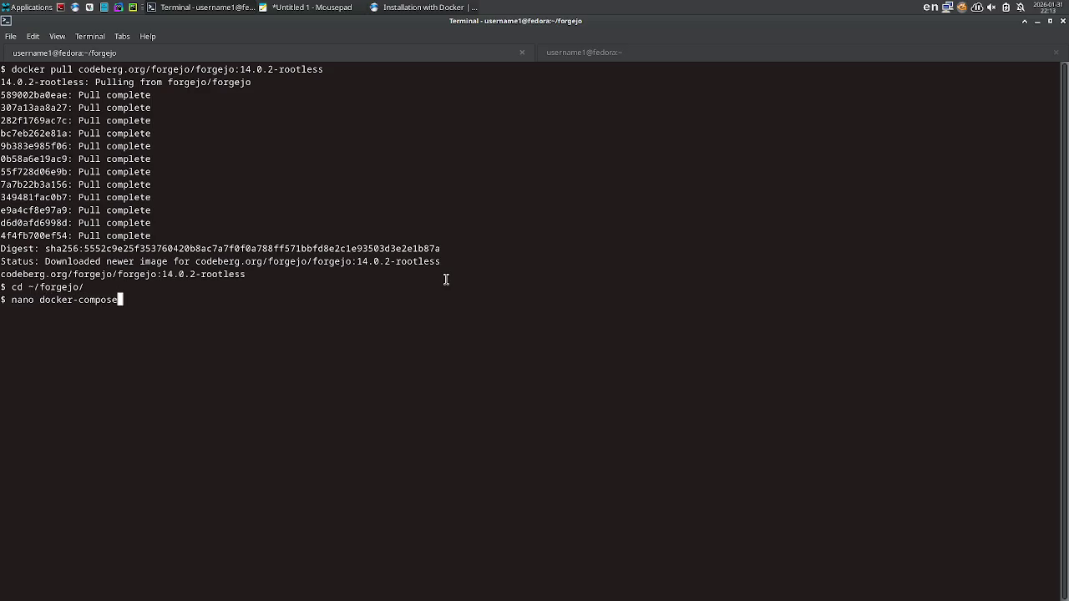
pyautogui.write('yml')
pyautogui.press('Return')
pyautogui.hotkey('ctrl', 'shift', 'v')
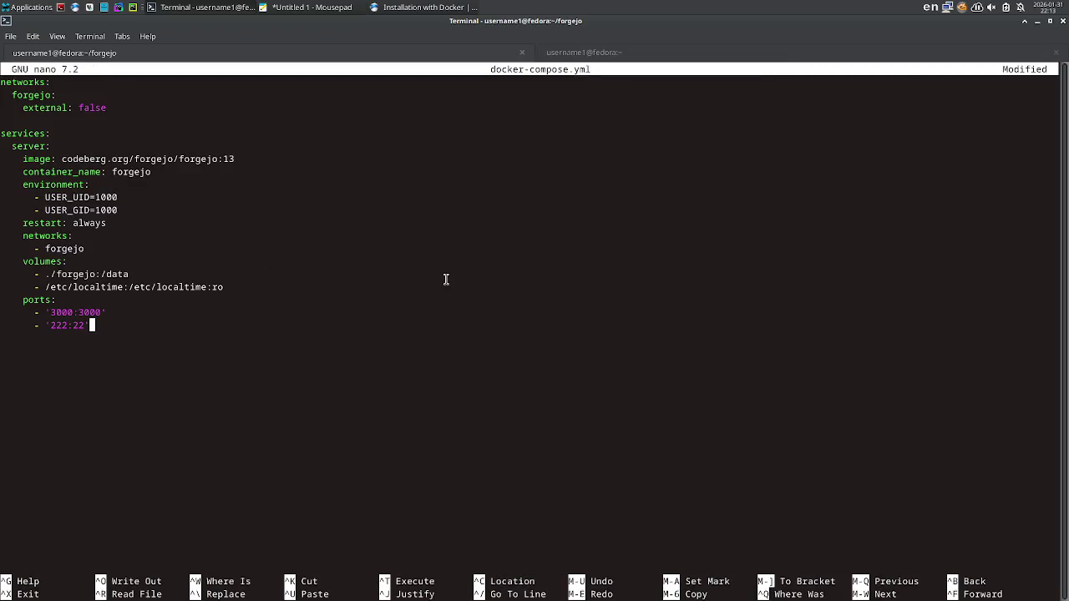
pyautogui.press('Up')
pyautogui.press('Up')
# - Copy the 14.0.2-rootless tag from Codeberg's docker pull line and return to nano
pyautogui.click(451, 10)
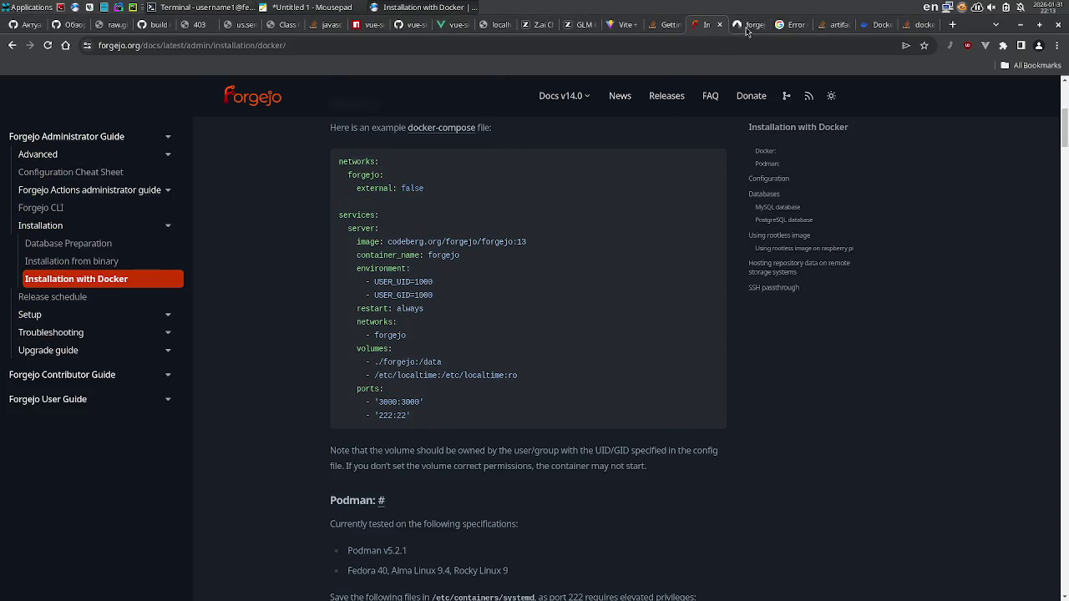
pyautogui.click(745, 24)
pyautogui.moveTo(341, 250); pyautogui.dragTo(466, 253)
pyautogui.click(380, 250)
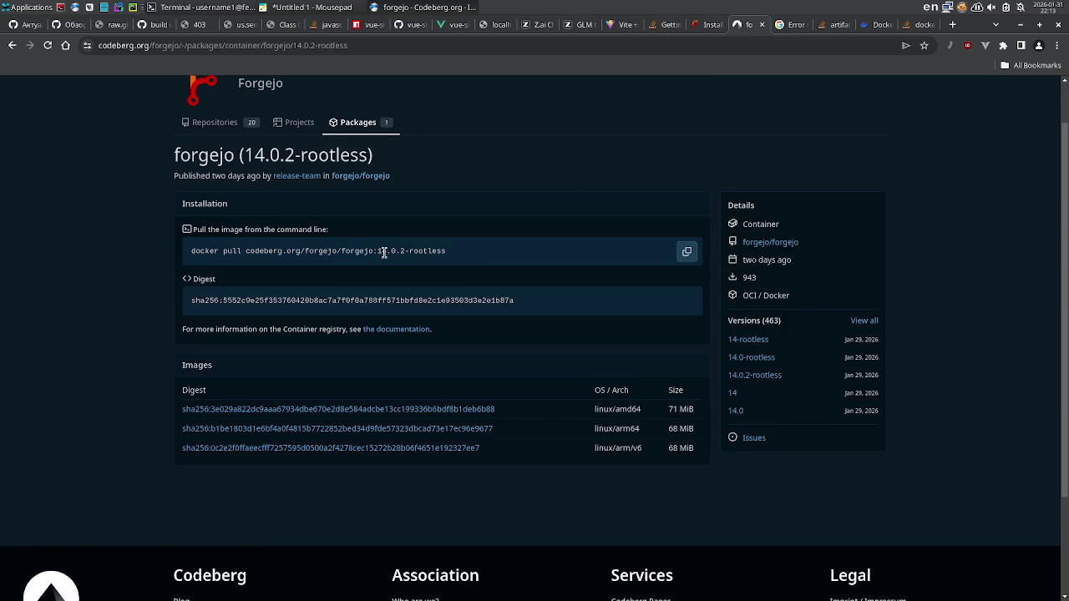
pyautogui.moveTo(378, 251)
pyautogui.mouseDown()
pyautogui.moveTo(436, 251)
pyautogui.moveTo(378, 251)
pyautogui.mouseUp()
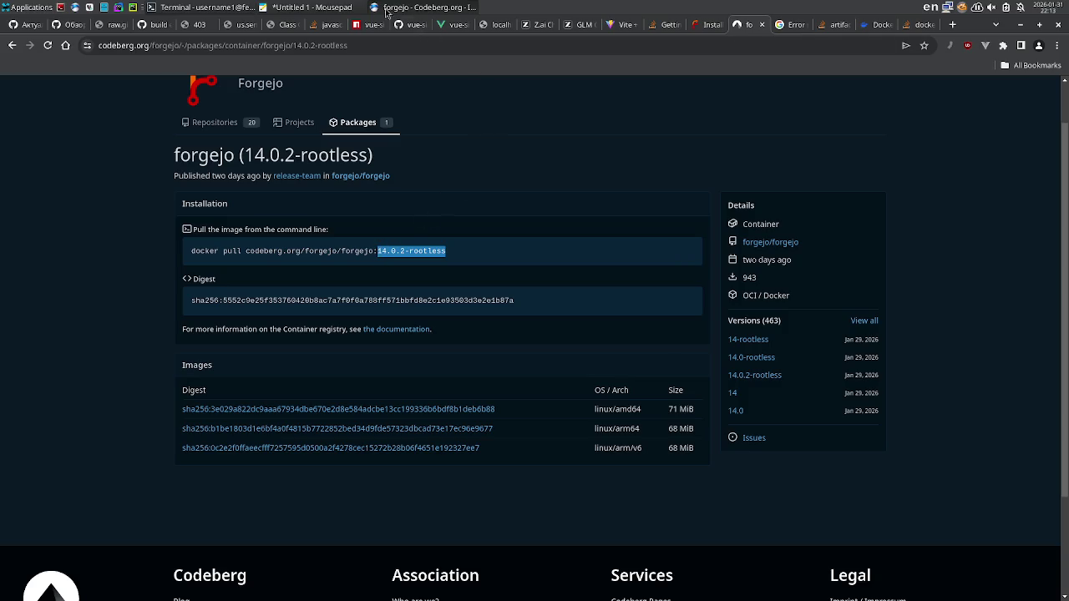
pyautogui.click(228, 7)
pyautogui.press('Up')
pyautogui.press('Up')
pyautogui.press('Up')
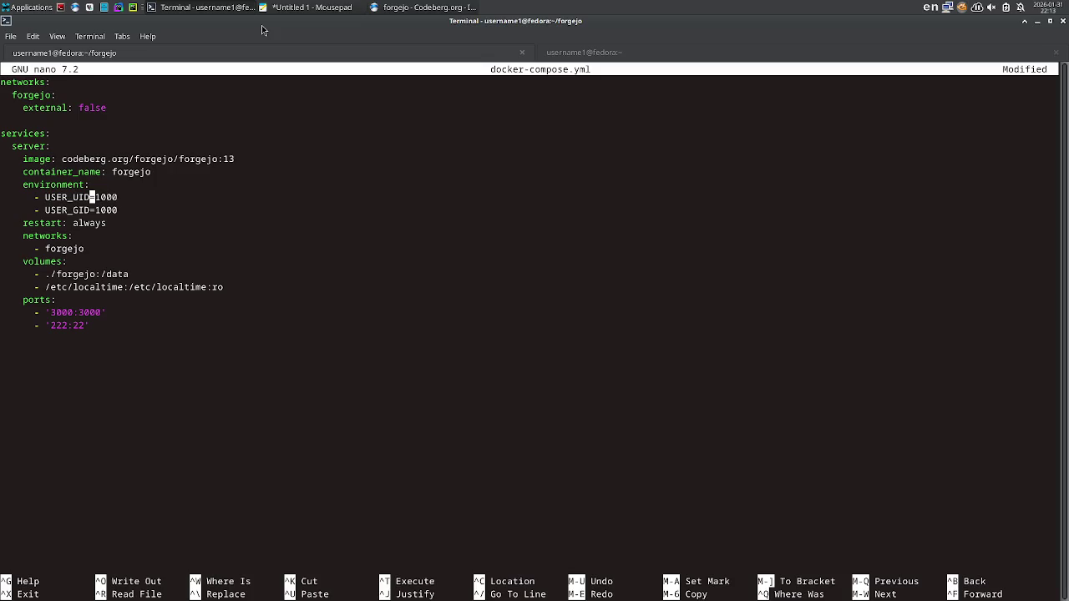
# - Change the image line to codeberg.org/forgejo/forgejo:14.0.2-rootless
pyautogui.press('Up')
pyautogui.press('Up')
pyautogui.press('Up')
pyautogui.press('End')
pyautogui.press('BackSpace')
pyautogui.press('BackSpace')
pyautogui.hotkey('ctrl', 'shift', 'v')
pyautogui.press('Down')
pyautogui.press('Down')
pyautogui.press('Down')
pyautogui.press('Down')
pyautogui.press('Up')
pyautogui.press('Down')
pyautogui.press('Down')
pyautogui.press('Up')
pyautogui.press('BackSpace')
pyautogui.press('BackSpace')
pyautogui.press('BackSpace')
pyautogui.press('BackSpace')
pyautogui.press('BackSpace')
pyautogui.press('BackSpace')
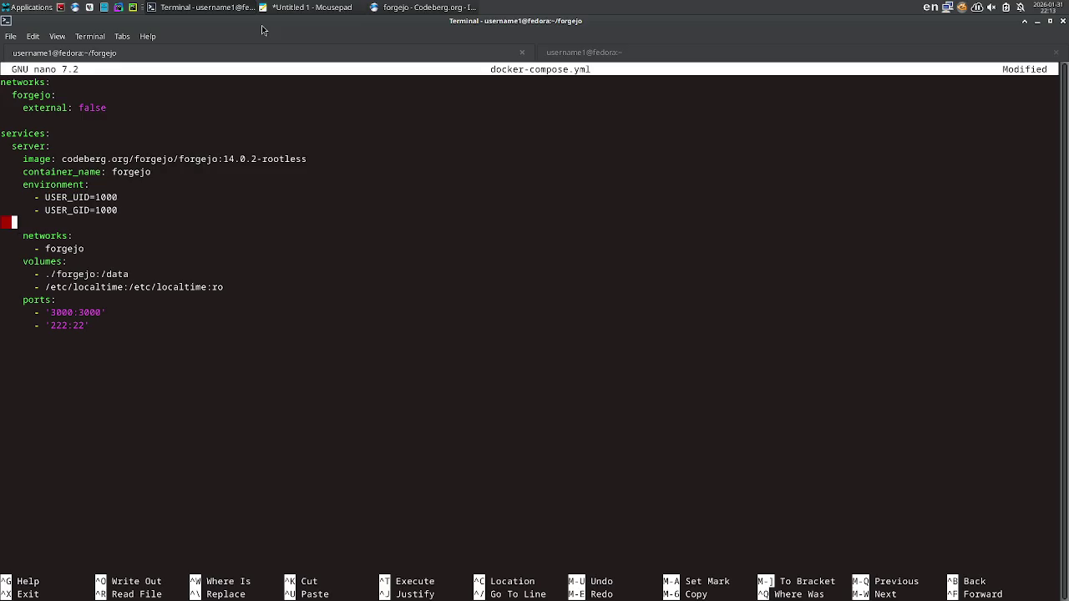
# - Change the data volume path to ./data:/data
pyautogui.press('Down')
pyautogui.press('Down')
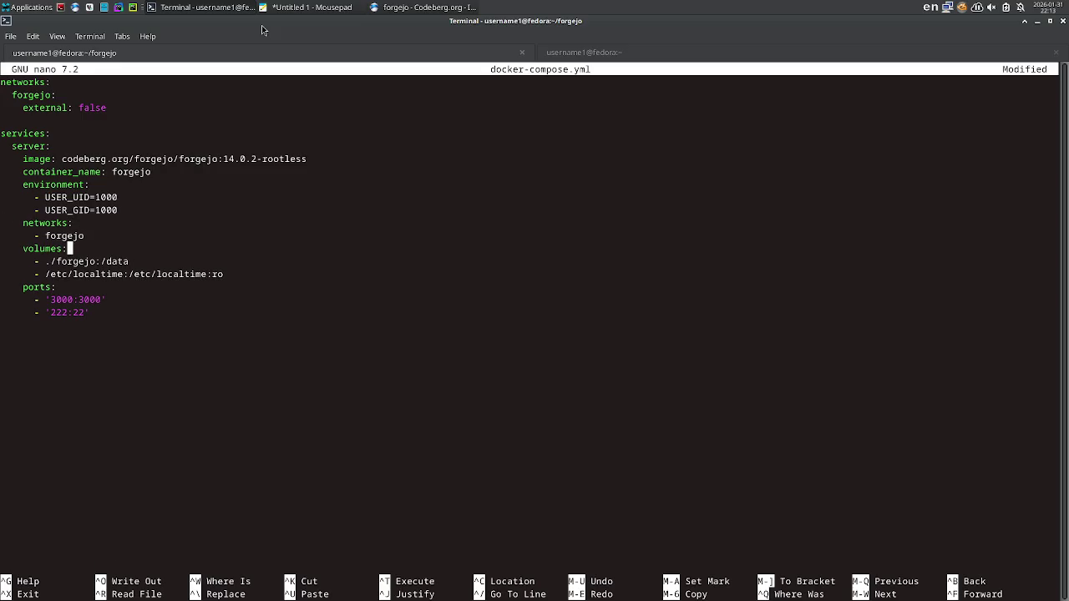
pyautogui.press('Down')
pyautogui.press('Down')
pyautogui.press('Down')
pyautogui.press('Up')
pyautogui.press('Up')
pyautogui.press('Up')
pyautogui.press('Down')
pyautogui.press('Left')
pyautogui.press('Left')
pyautogui.press('Left')
pyautogui.press('Right')
pyautogui.press('Right')
pyautogui.press('BackSpace')
pyautogui.press('BackSpace')
pyautogui.press('BackSpace')
pyautogui.press('BackSpace')
pyautogui.write('data')
# - Change the SSH port mapping to '2222:22' and exit nano to save
pyautogui.press('Down')
pyautogui.press('Down')
pyautogui.press('Down')
pyautogui.press('Left')
pyautogui.press('Left')
pyautogui.write('2')
pyautogui.press('Right')
pyautogui.press('Right')
pyautogui.press('Right')
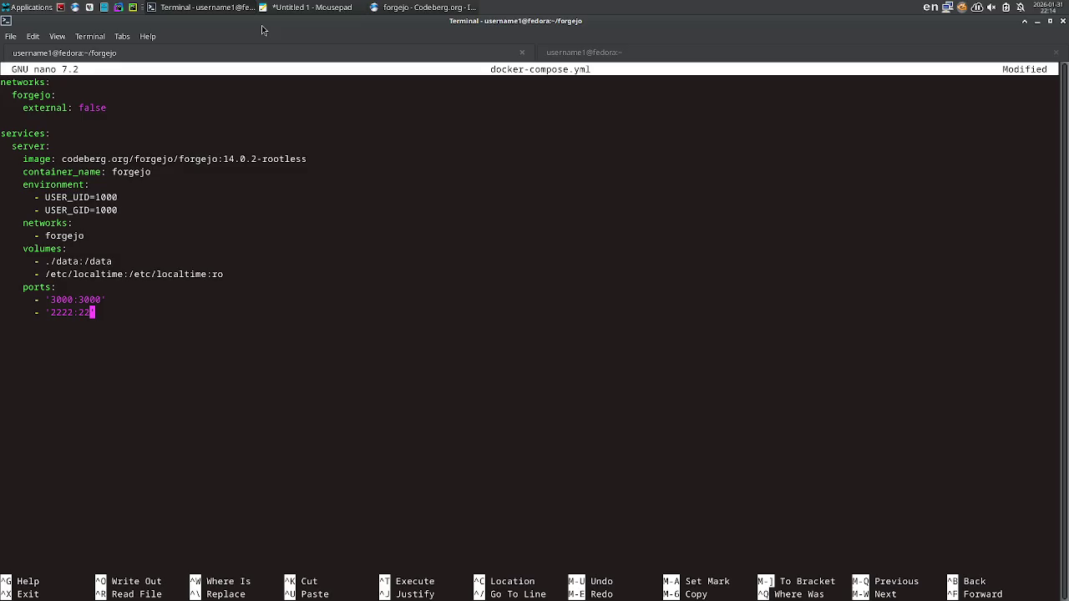
pyautogui.hotkey('ctrl', 'x')
# - Save docker-compose.yml, print it with cat, and create the data folder
pyautogui.press('y')
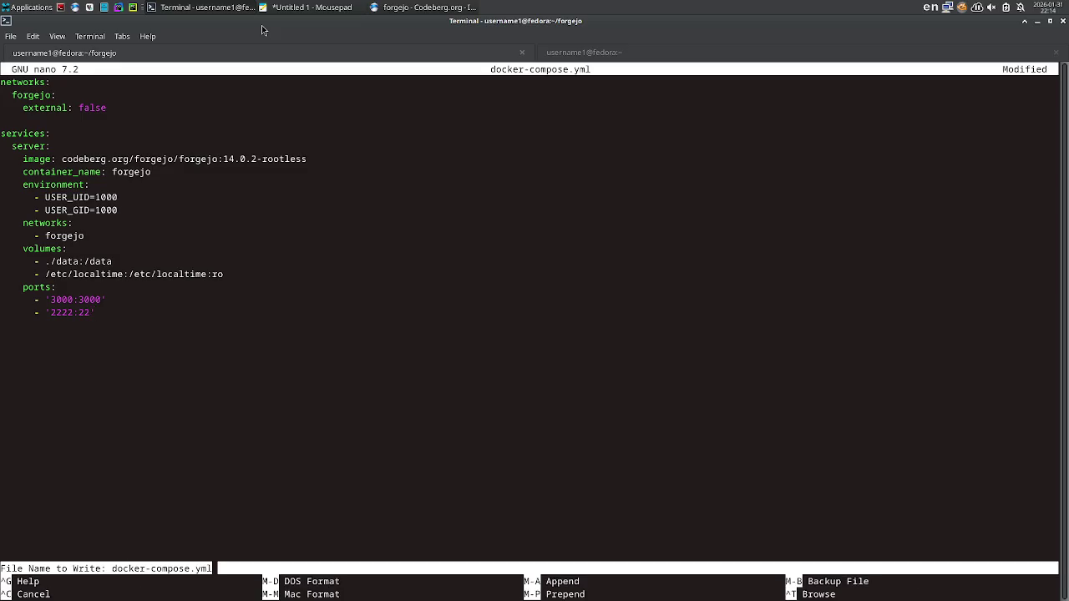
pyautogui.press('Return')
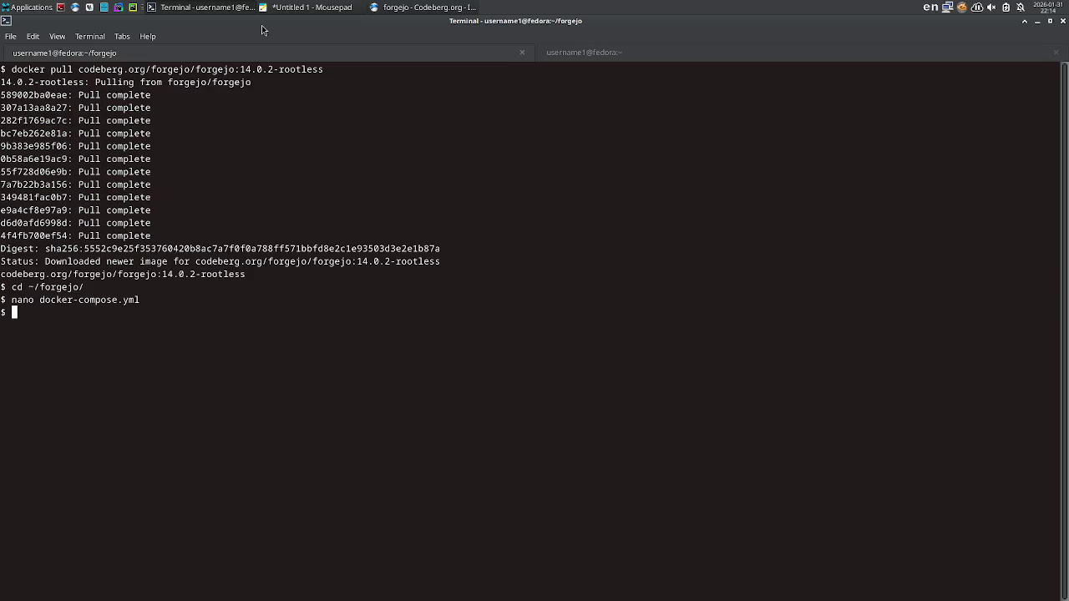
pyautogui.write('cat docker-compose.yml')
pyautogui.press('Return')
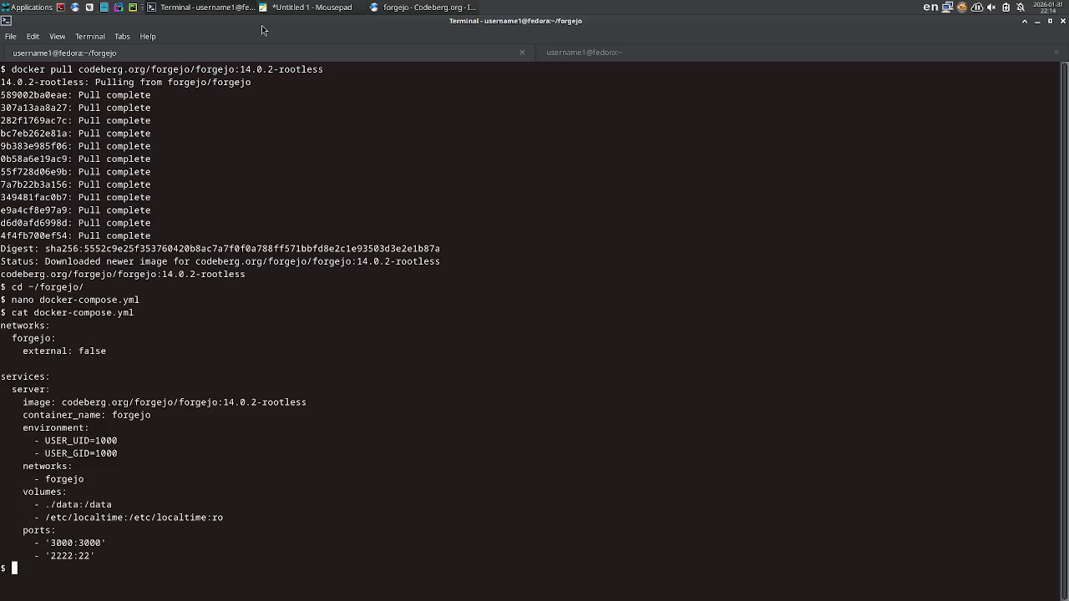
pyautogui.write('mkdir data')
pyautogui.press('Return')
# - Start Forgejo with docker compose -f docker-compose.yml up
pyautogui.write('docker compose -f ')
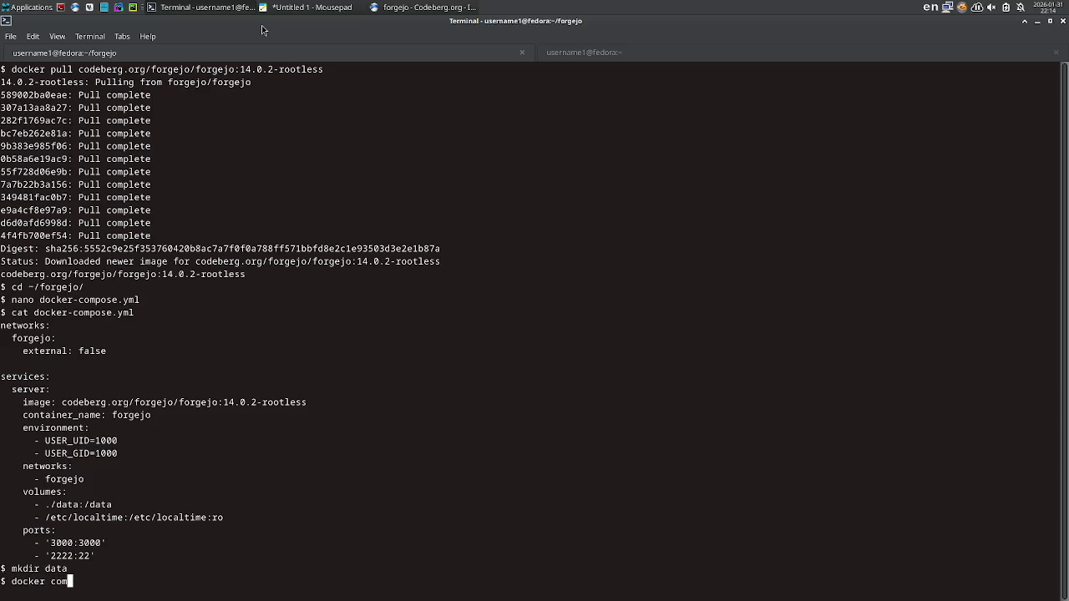
pyautogui.write('do')
pyautogui.press('Tab')
pyautogui.write('up')
pyautogui.press('Return')
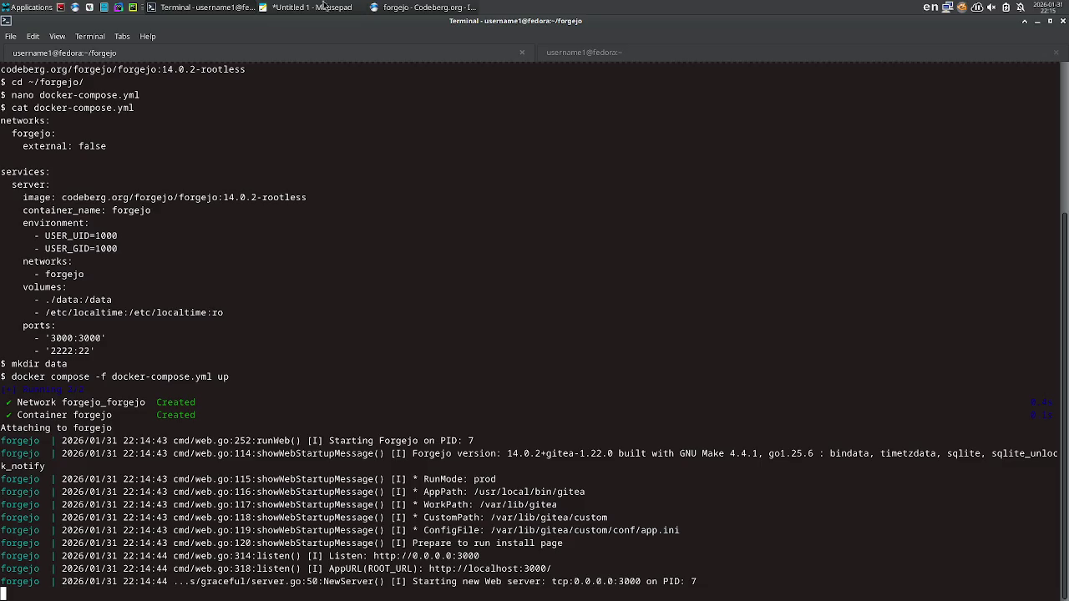
pyautogui.moveTo(432, 572); pyautogui.dragTo(551, 571)
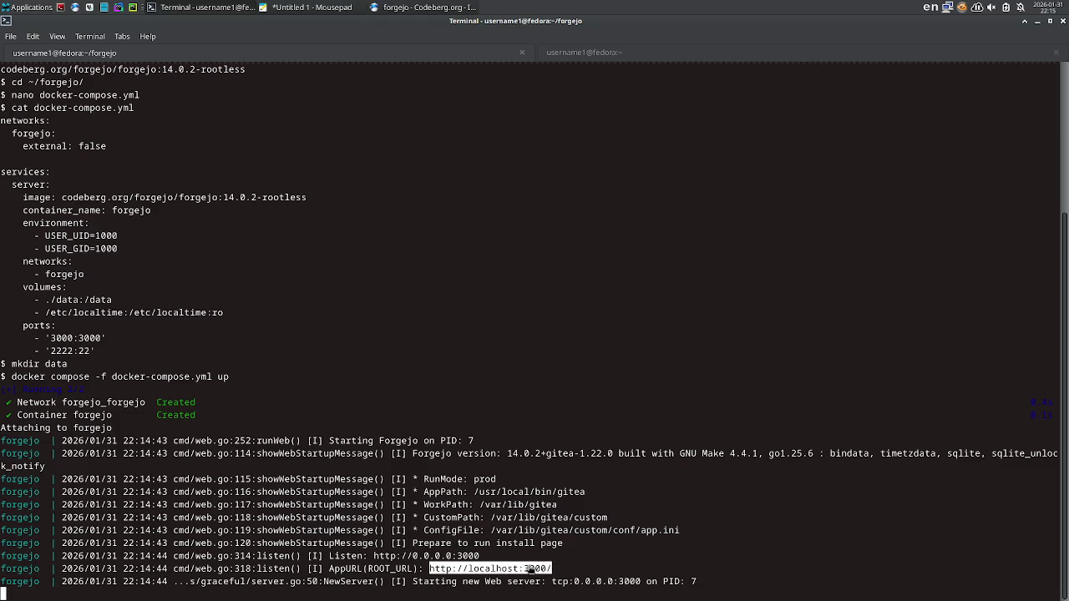
pyautogui.rightClick(457, 567)
pyautogui.click(488, 401)
pyautogui.click(384, 6)
pyautogui.click(952, 24)
# - Load localhost:3000 and scroll through Forgejo's initial configuration form
pyautogui.write('localhost:3000')
pyautogui.press('Return')
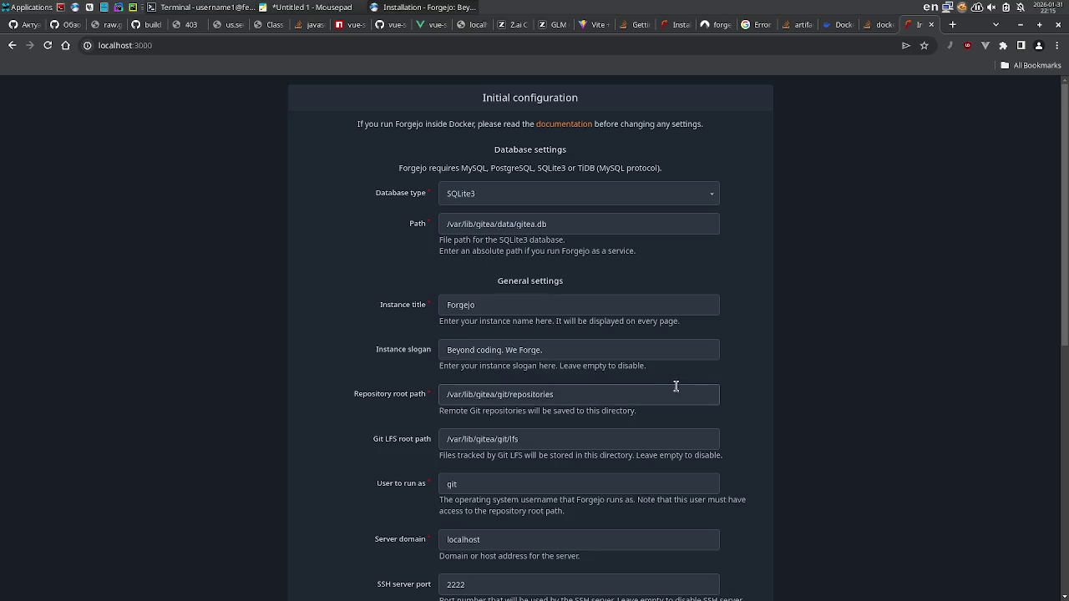
pyautogui.scroll(-3, 741, 396)
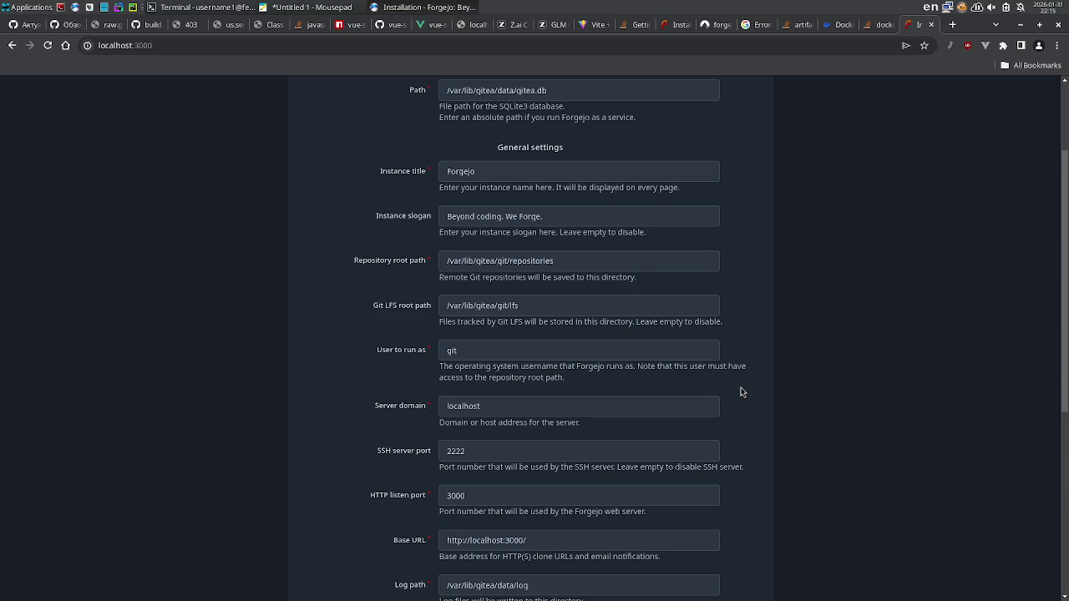
pyautogui.scroll(-2, 556, 339)
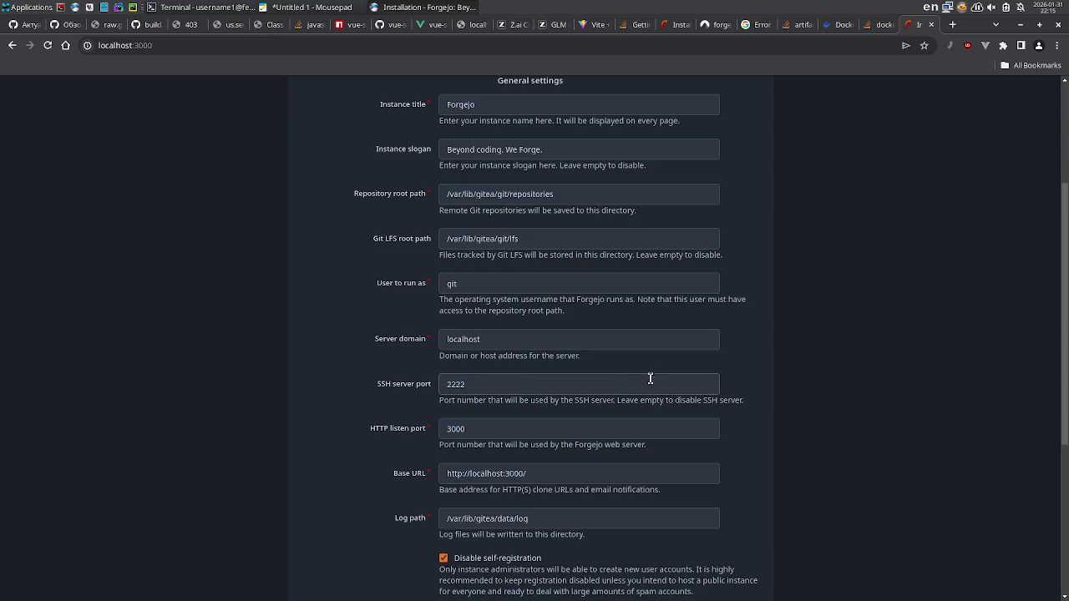
pyautogui.scroll(-2, 496, 354)
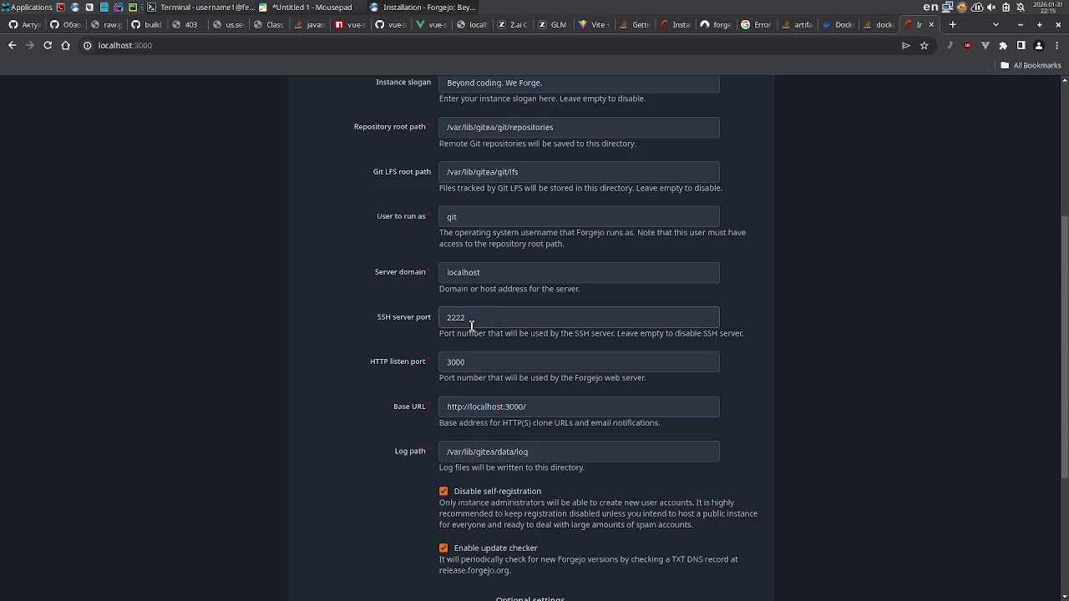
pyautogui.scroll(-4, 436, 317)
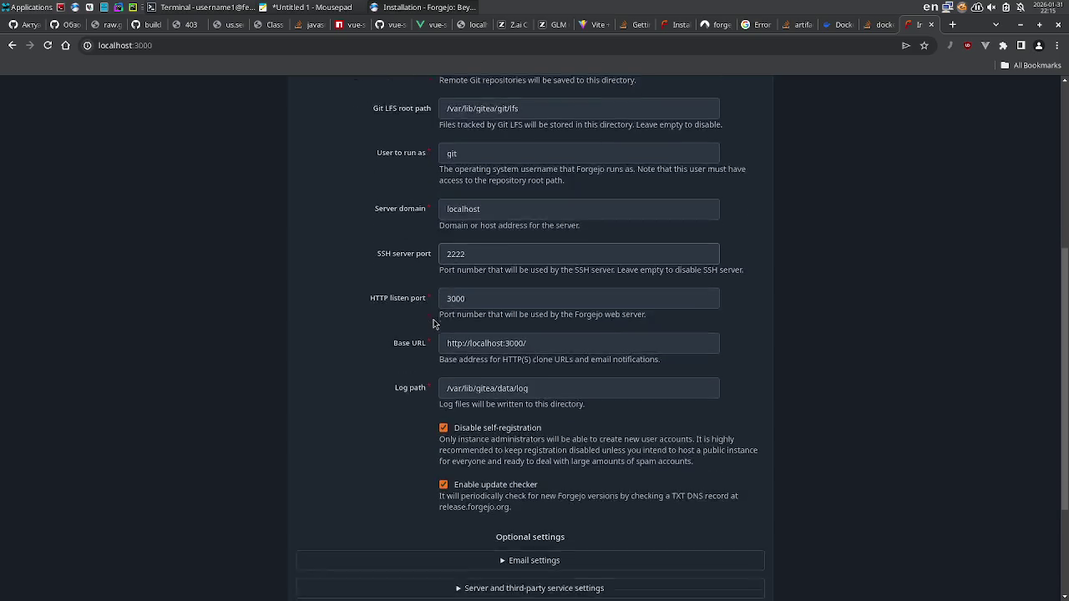
pyautogui.scroll(2, 442, 304)
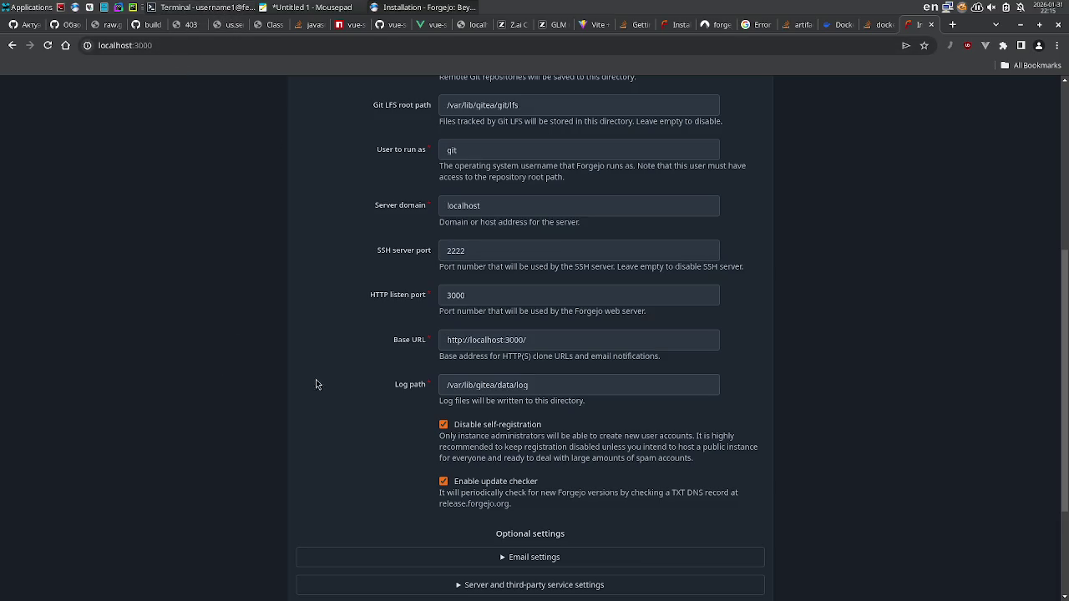
pyautogui.scroll(-3, 386, 379)
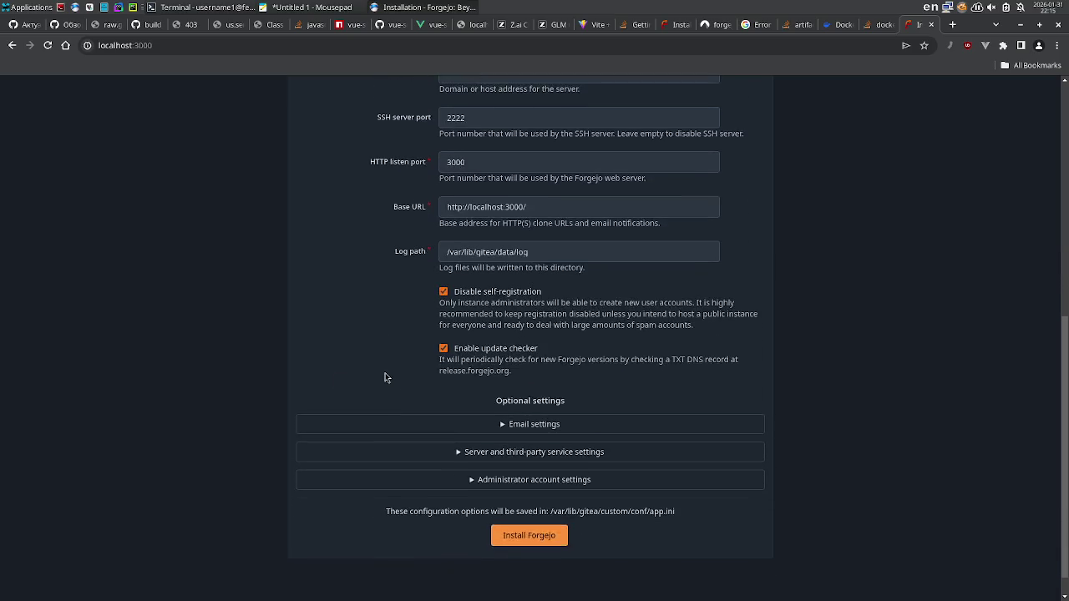
pyautogui.scroll(3, 385, 378)
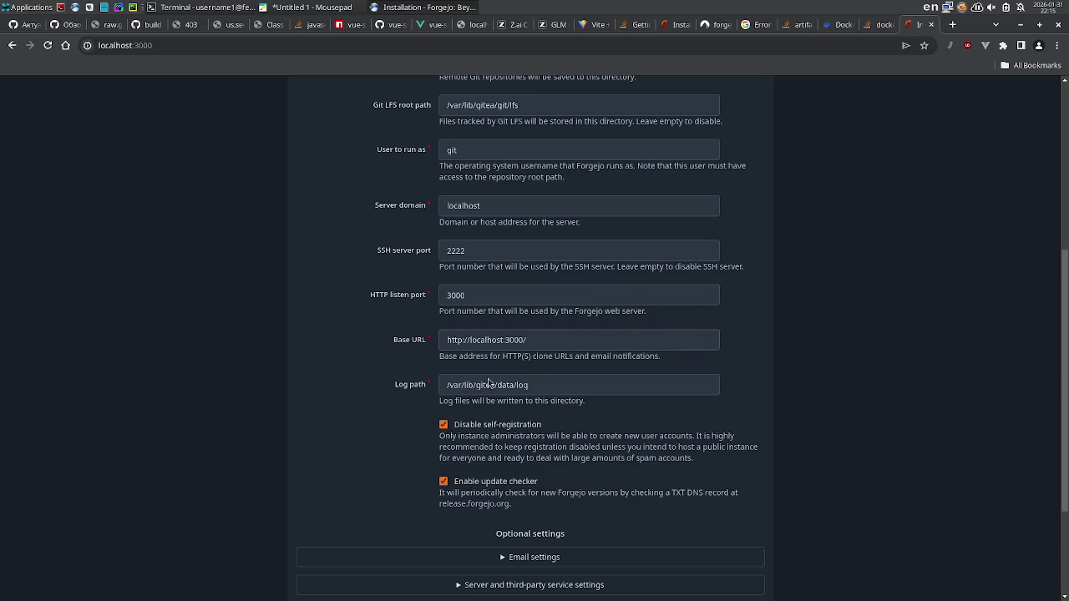
# - Check the SSH server port field and uncheck Enable update checker
pyautogui.moveTo(462, 267); pyautogui.dragTo(532, 267)
pyautogui.click(568, 279)
pyautogui.click(476, 251)
pyautogui.scroll(-4, 380, 465)
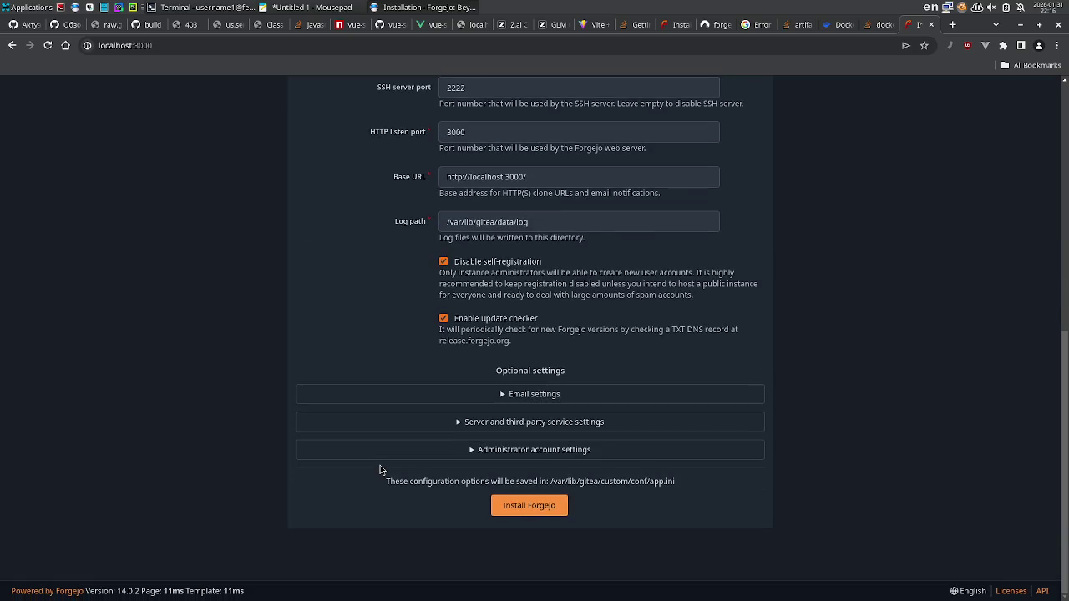
pyautogui.scroll(5, 380, 468)
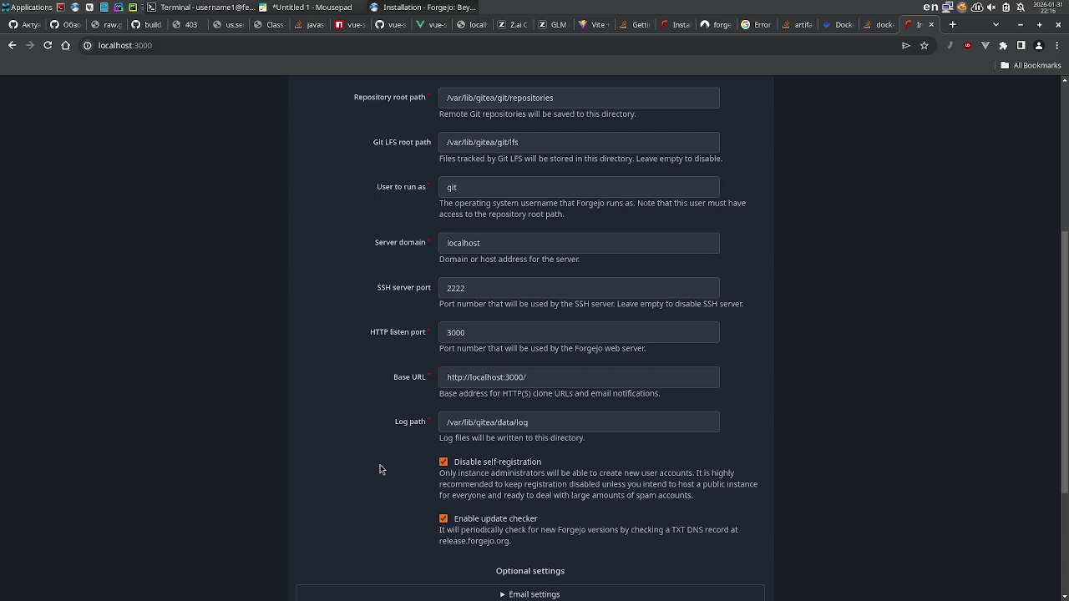
pyautogui.scroll(-3, 380, 465)
pyautogui.click(443, 386)
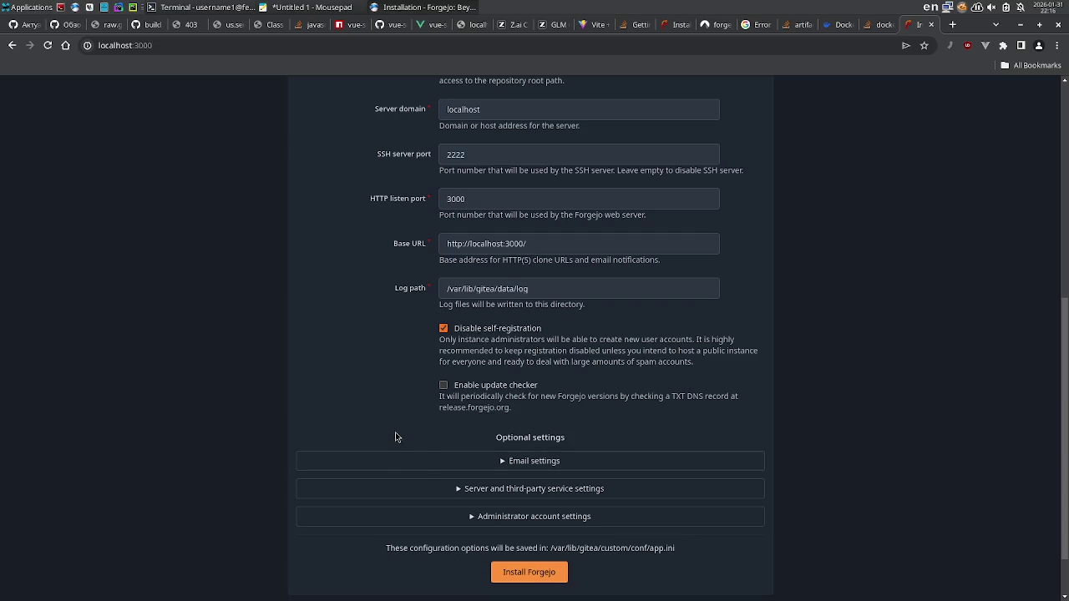
# - Expand the Email settings and Server and third-party service settings sections
pyautogui.click(492, 464)
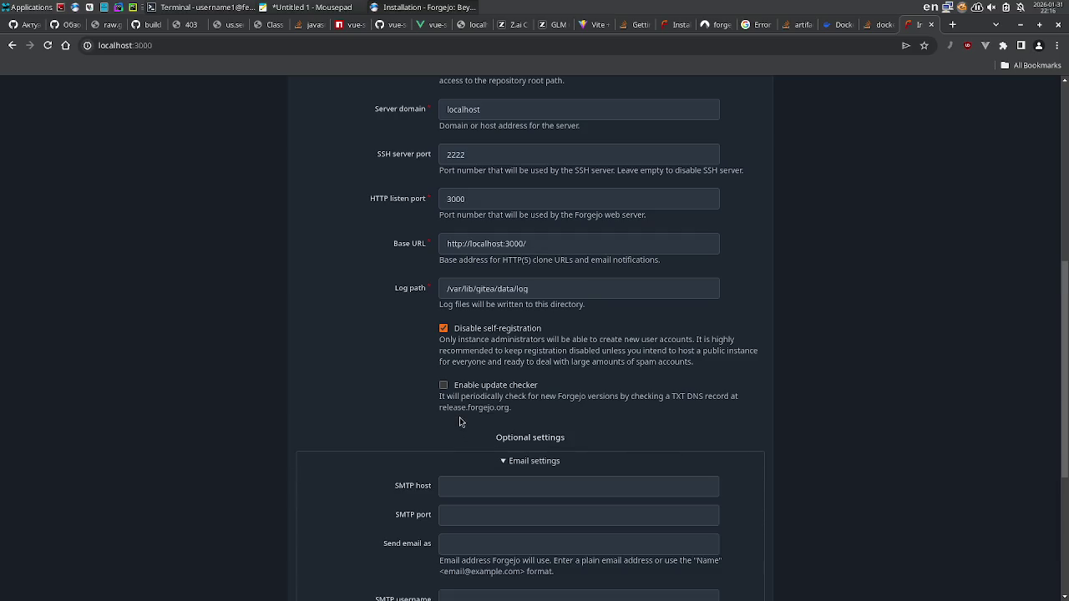
pyautogui.scroll(-3, 460, 420)
pyautogui.scroll(-3, 459, 420)
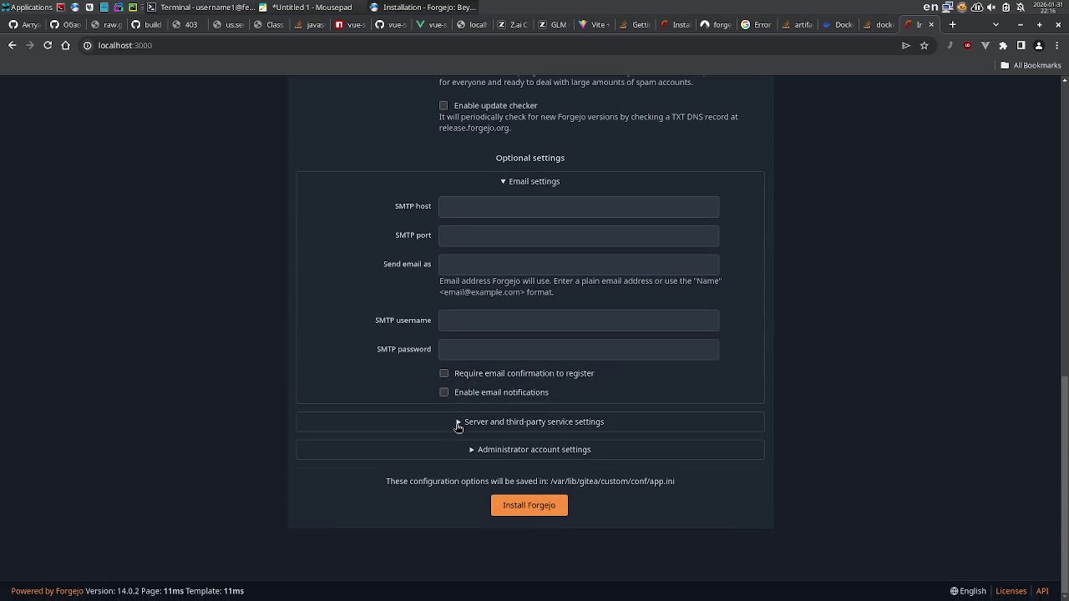
pyautogui.click(458, 422)
pyautogui.scroll(-3, 416, 416)
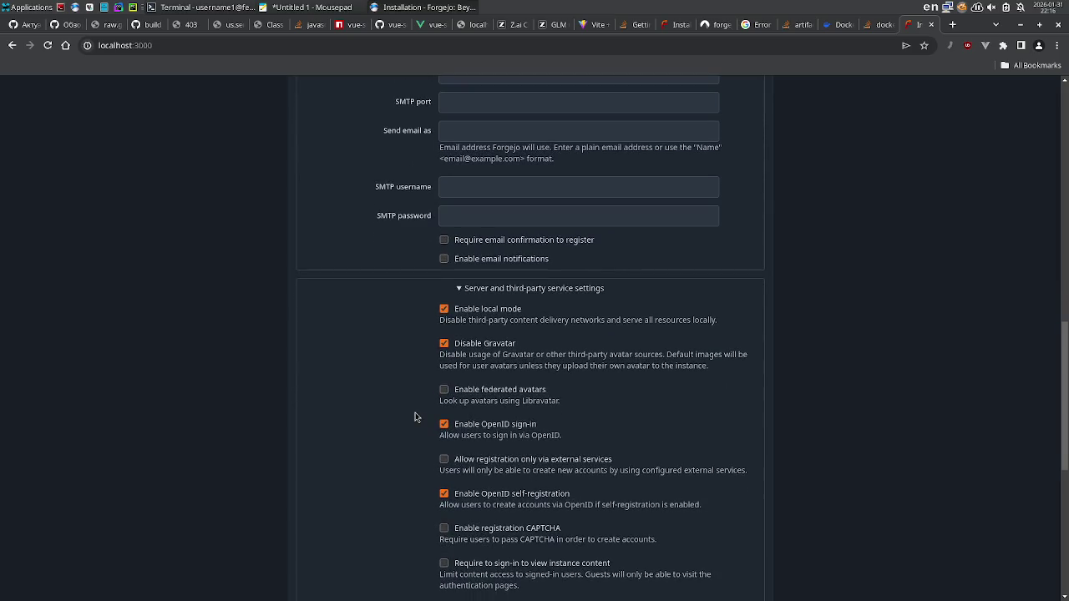
pyautogui.scroll(-2, 416, 416)
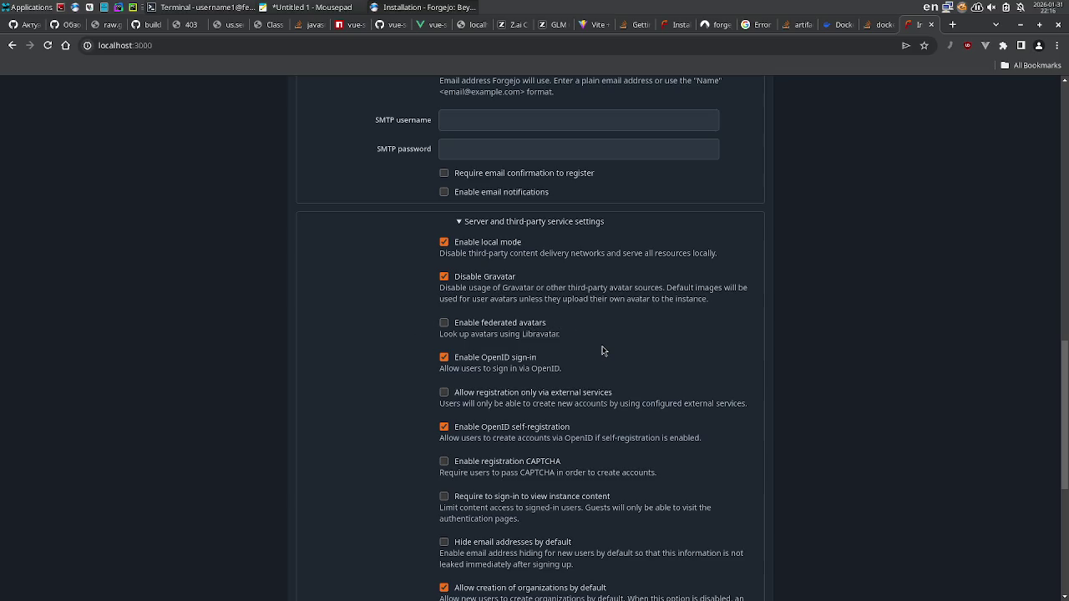
# - Disable OpenID sign-in and open the Password hash algorithm list
pyautogui.click(444, 358)
pyautogui.scroll(-3, 415, 365)
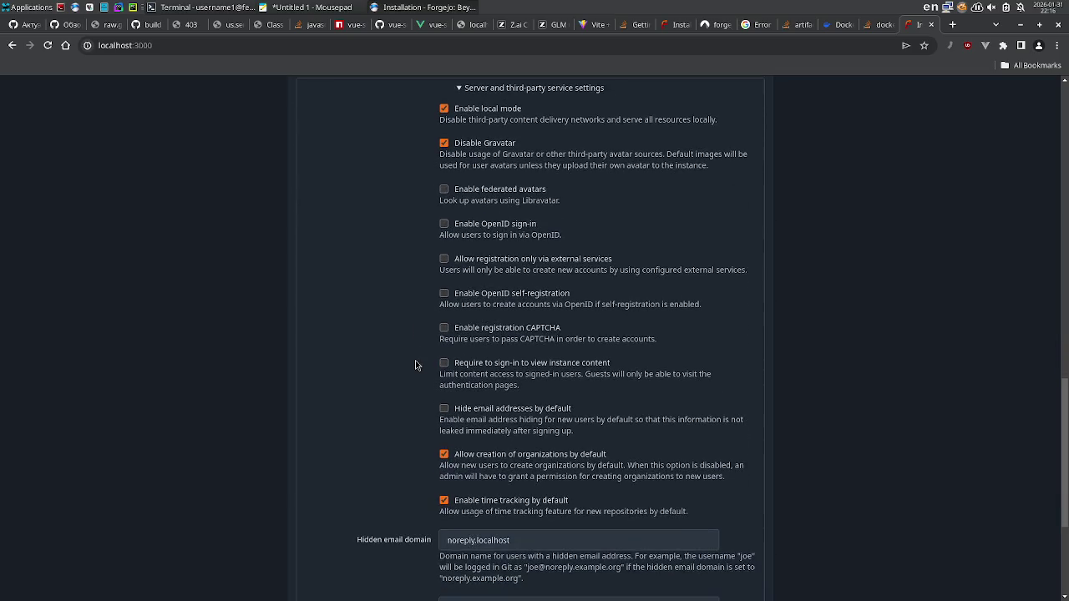
pyautogui.scroll(-2, 415, 361)
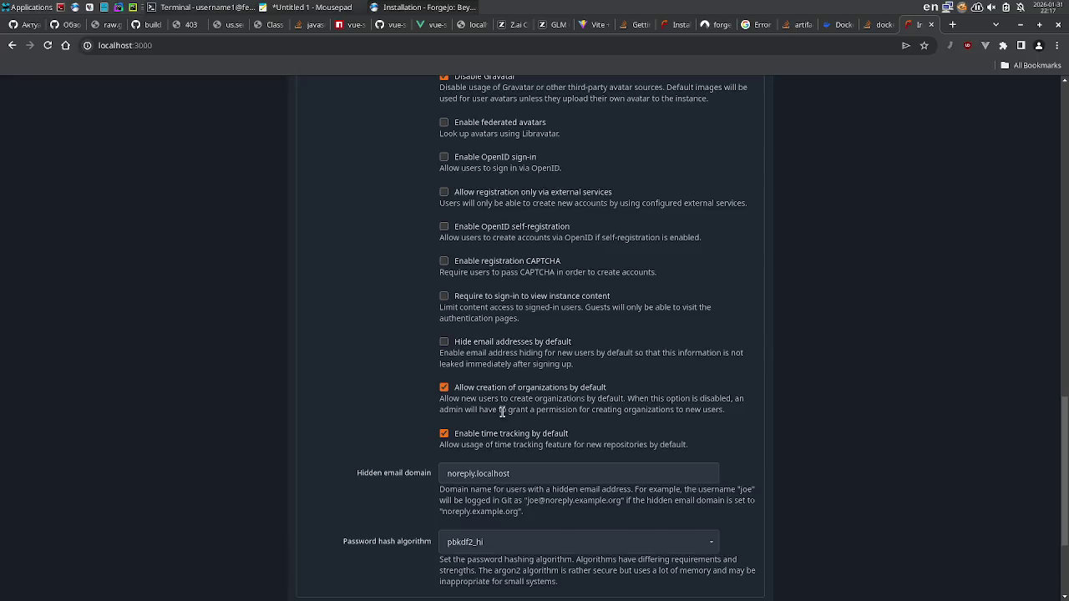
pyautogui.scroll(-2, 581, 411)
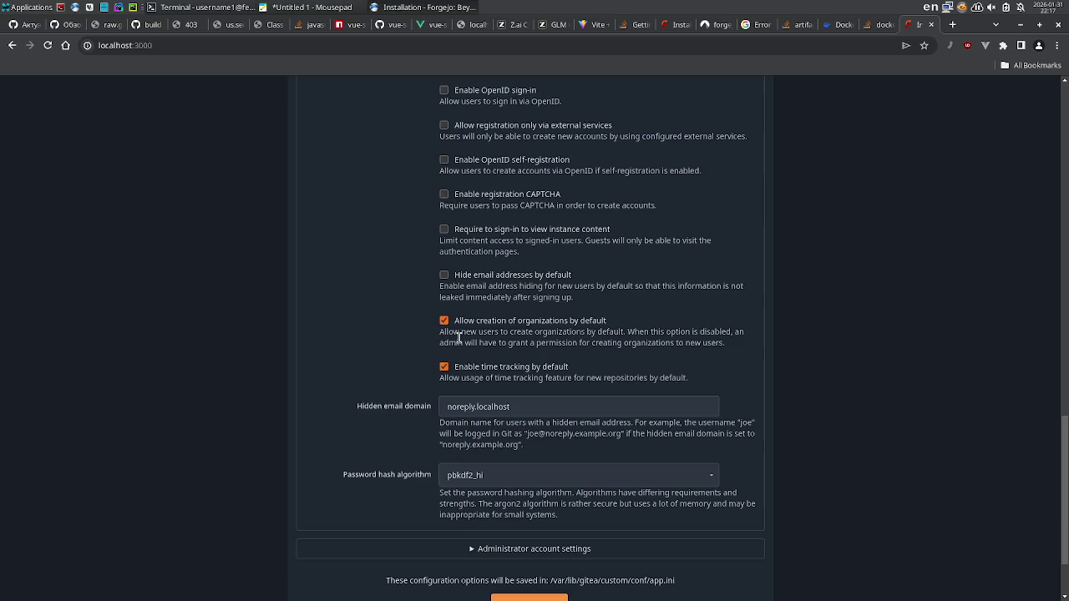
pyautogui.click(492, 479)
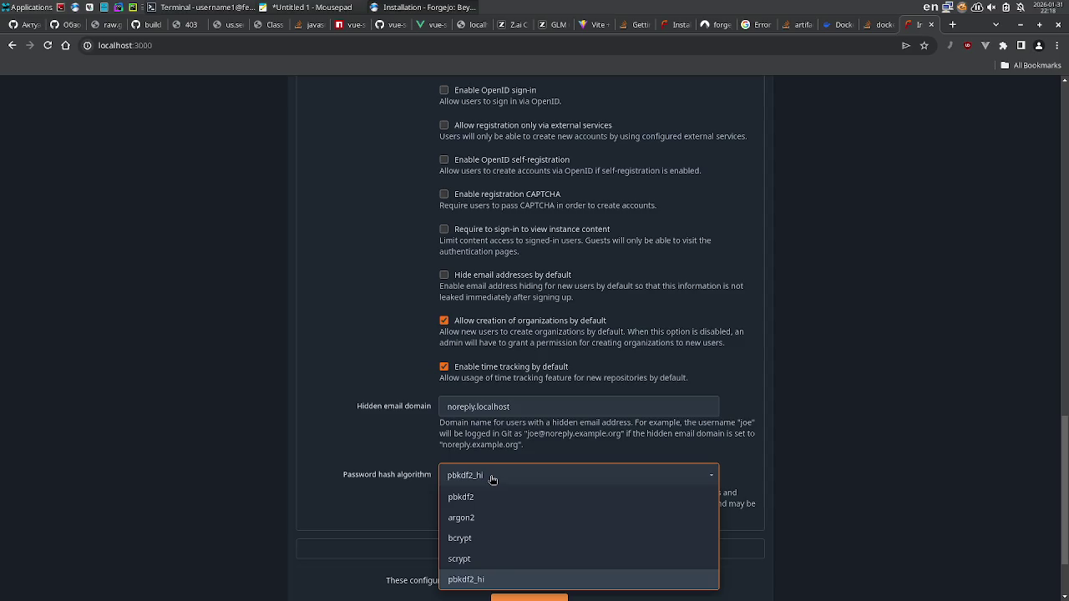
# - Keep pbkdf2_hi as the password hash algorithm
pyautogui.scroll(-2, 493, 479)
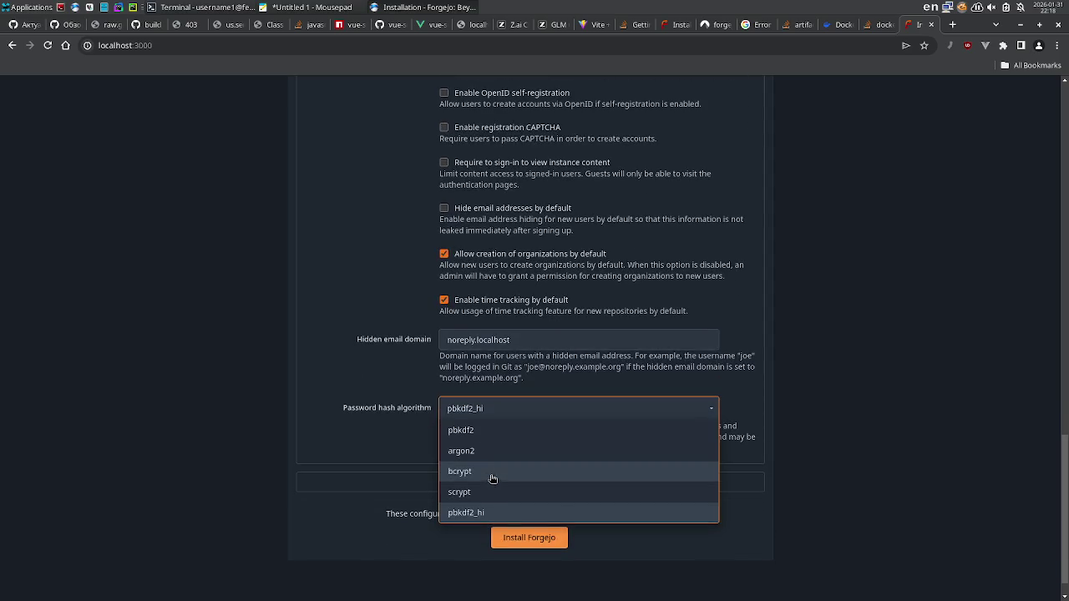
pyautogui.click(389, 450)
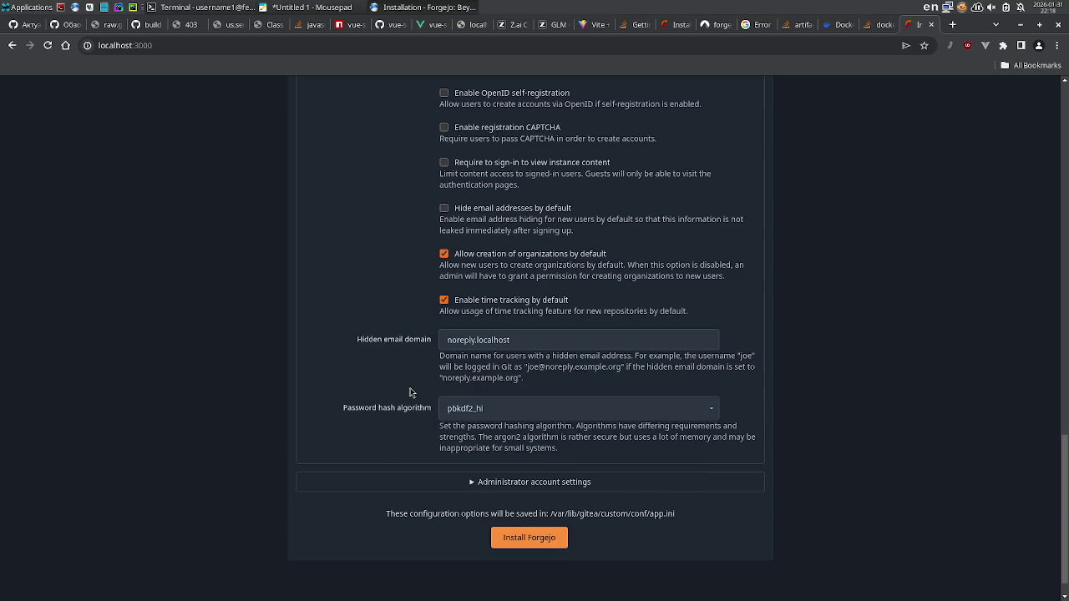
pyautogui.scroll(5, 462, 382)
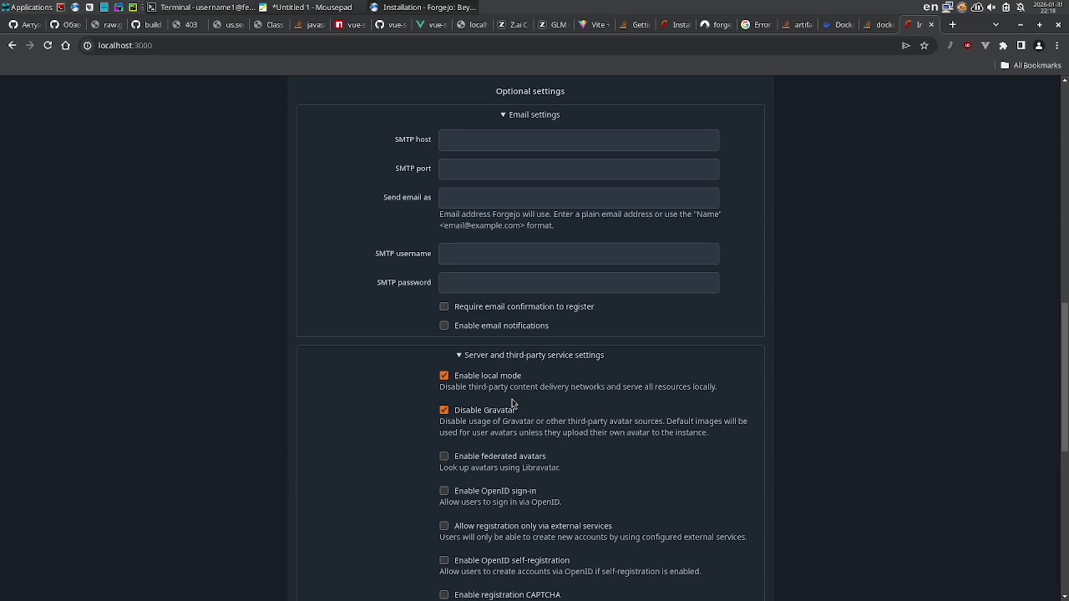
pyautogui.scroll(3, 415, 389)
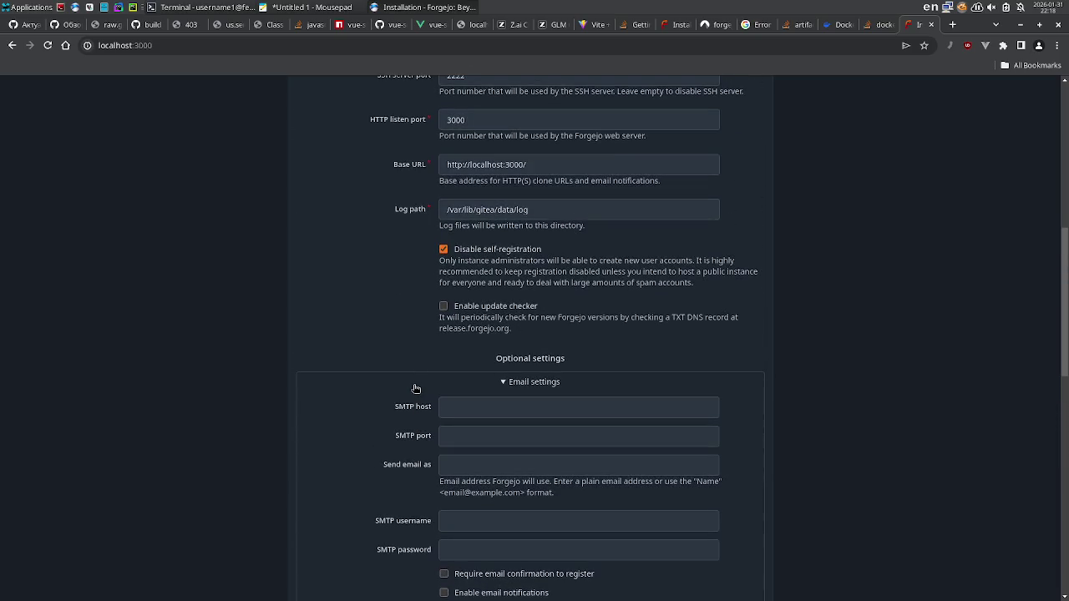
pyautogui.scroll(4, 415, 388)
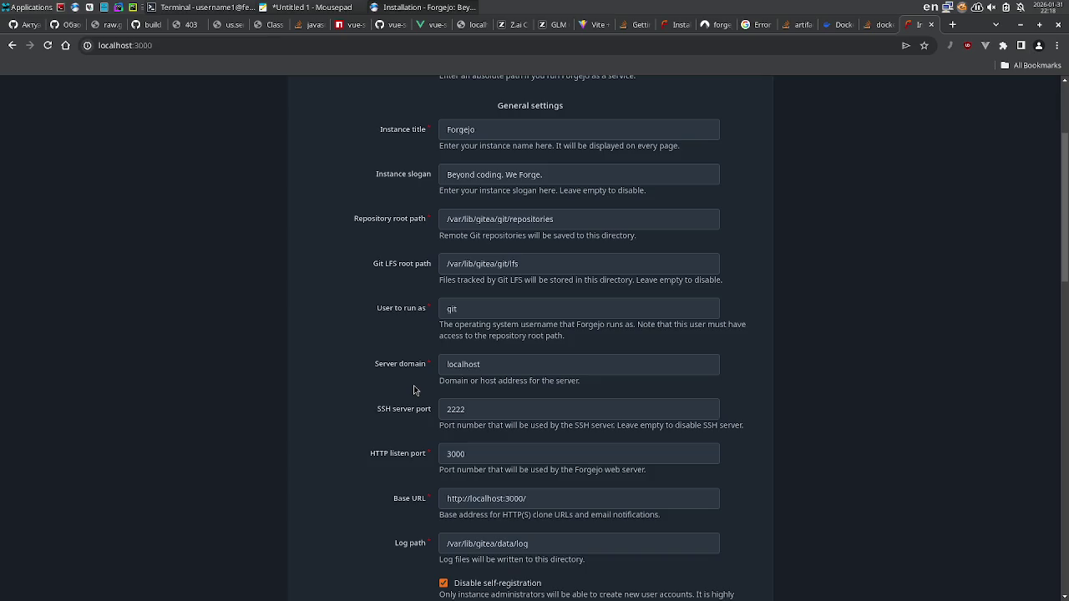
pyautogui.scroll(-2, 415, 390)
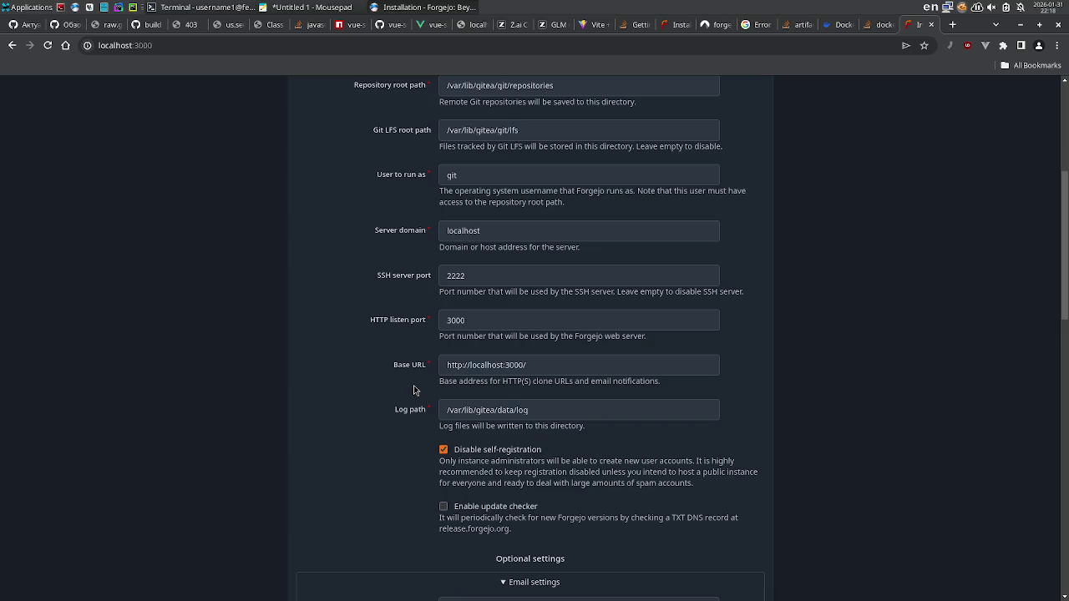
pyautogui.scroll(1, 416, 390)
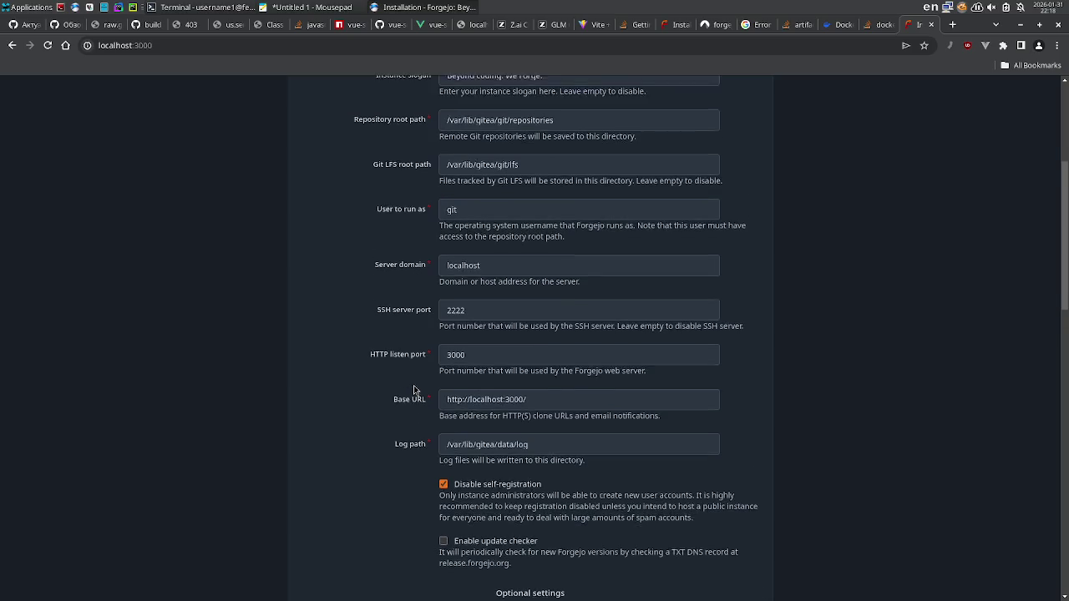
pyautogui.scroll(-1, 426, 401)
# - Select the /var/lib/gitea/ prefix in the Git LFS root path, then switch to Mousepad
pyautogui.click(493, 415)
pyautogui.click(468, 414)
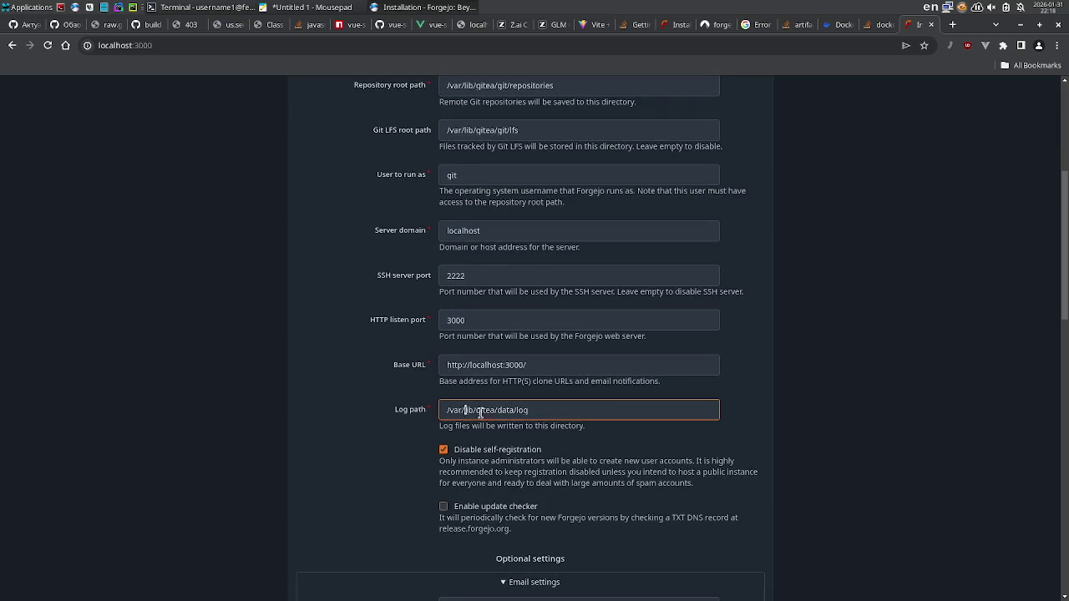
pyautogui.hotkey('ctrl', 'a')
pyautogui.press('End')
pyautogui.scroll(3, 269, 372)
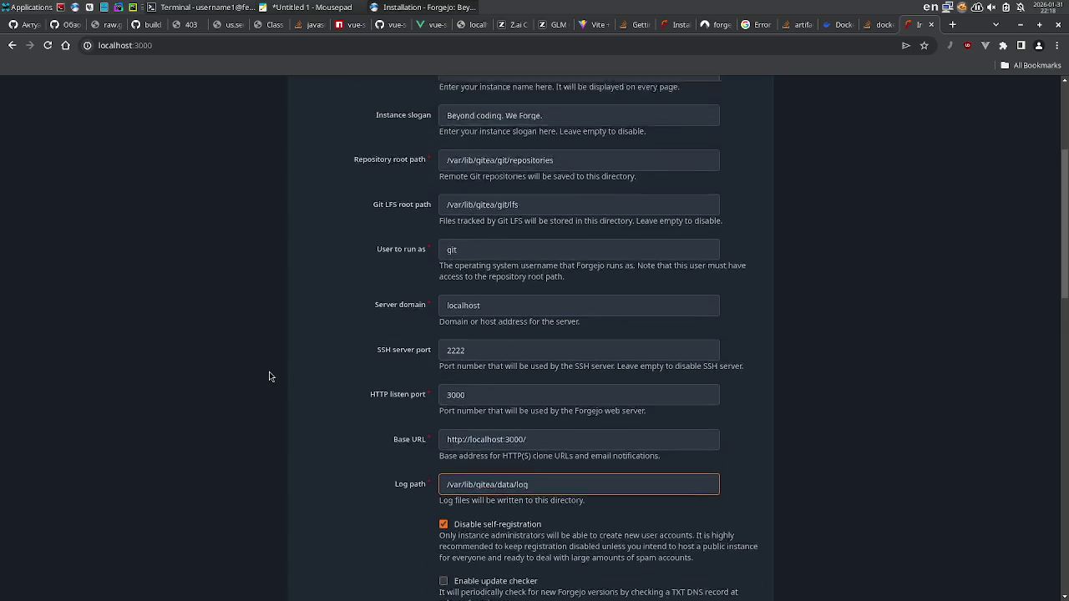
pyautogui.scroll(-3, 270, 371)
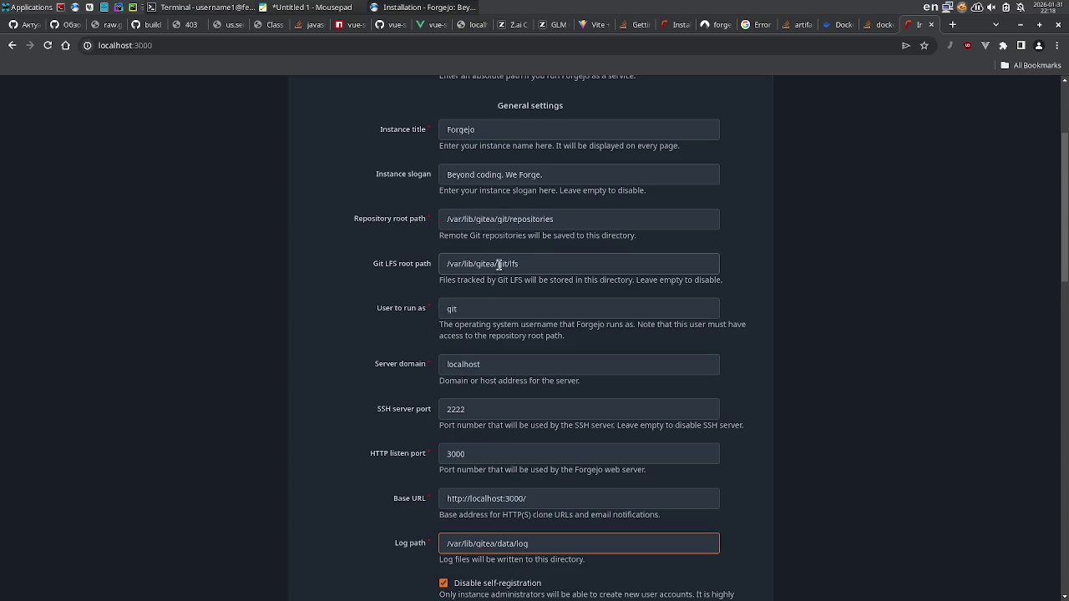
pyautogui.moveTo(498, 264); pyautogui.dragTo(443, 265)
pyautogui.hotkey('ctrl', 'c')
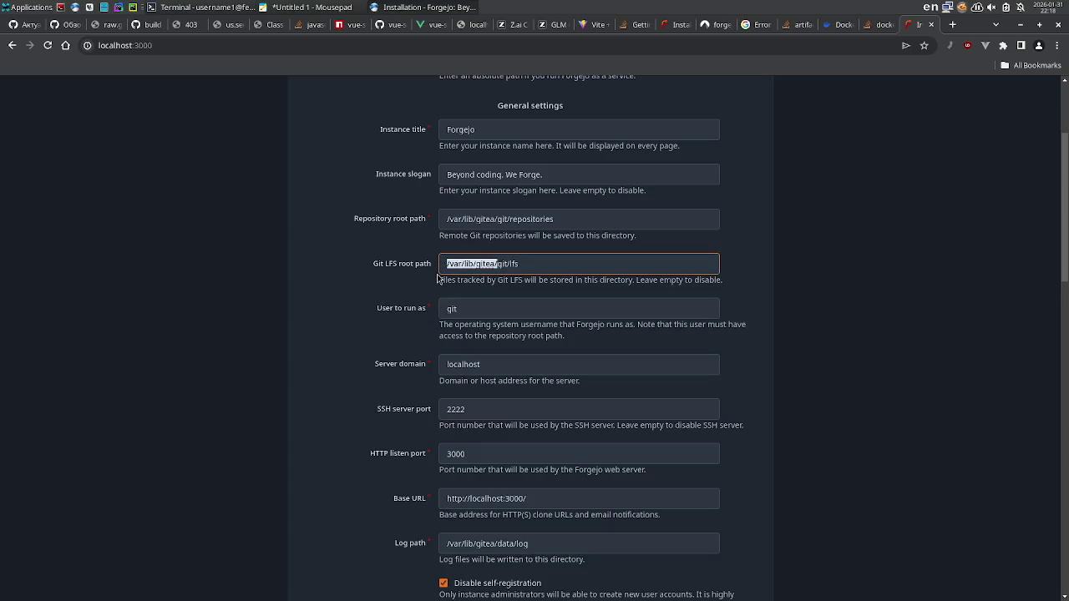
pyautogui.click(283, 10)
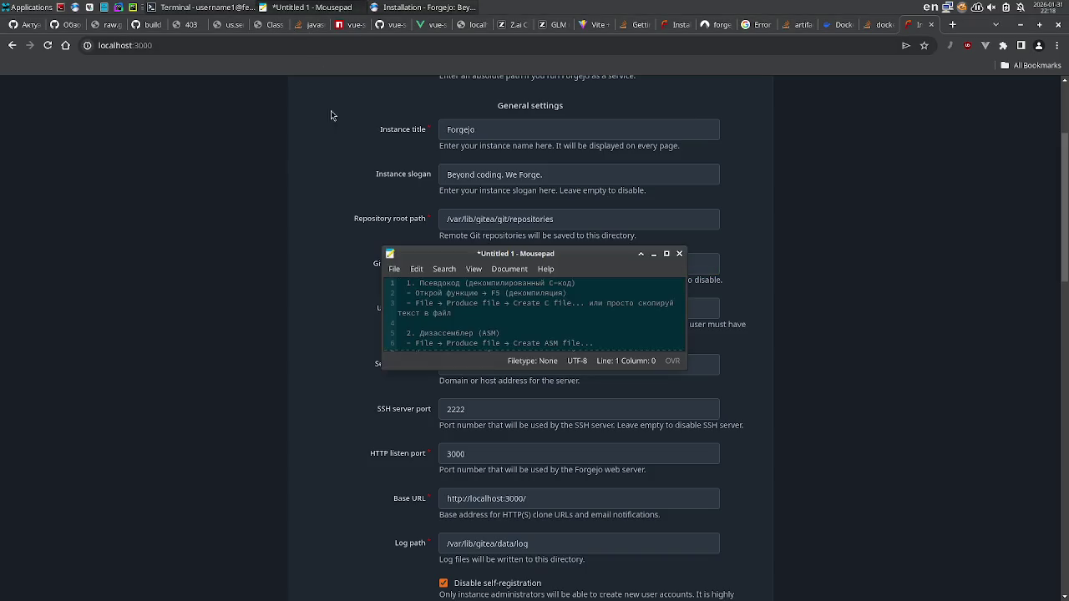
# - Paste the /var/lib/gitea/ path into a new Mousepad document, Untitled 2, then go back to the installer
pyautogui.click(394, 269)
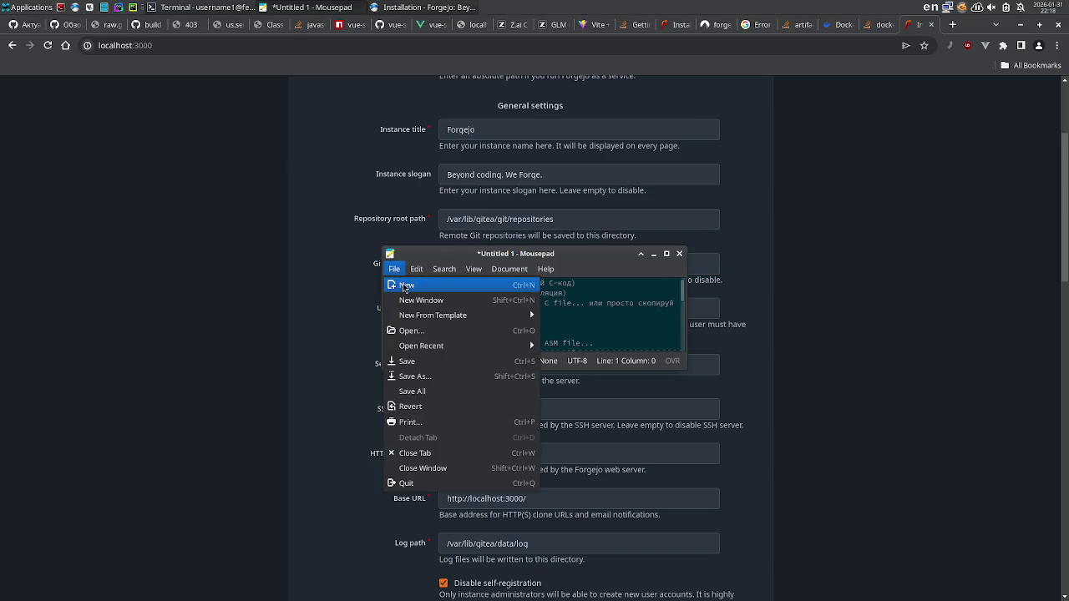
pyautogui.click(405, 287)
pyautogui.hotkey('ctrl', 'v')
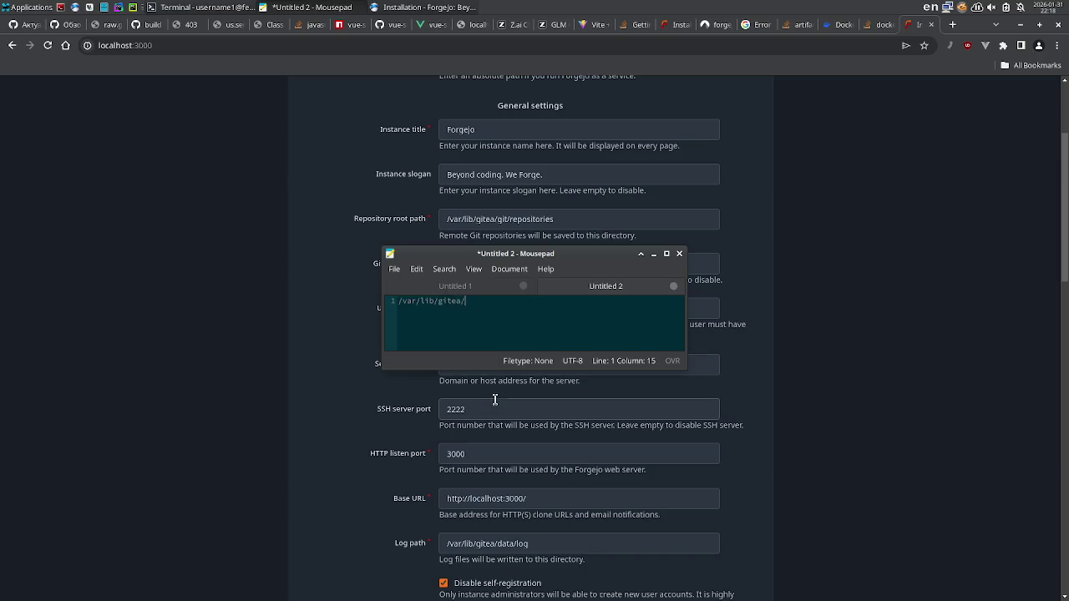
pyautogui.click(381, 406)
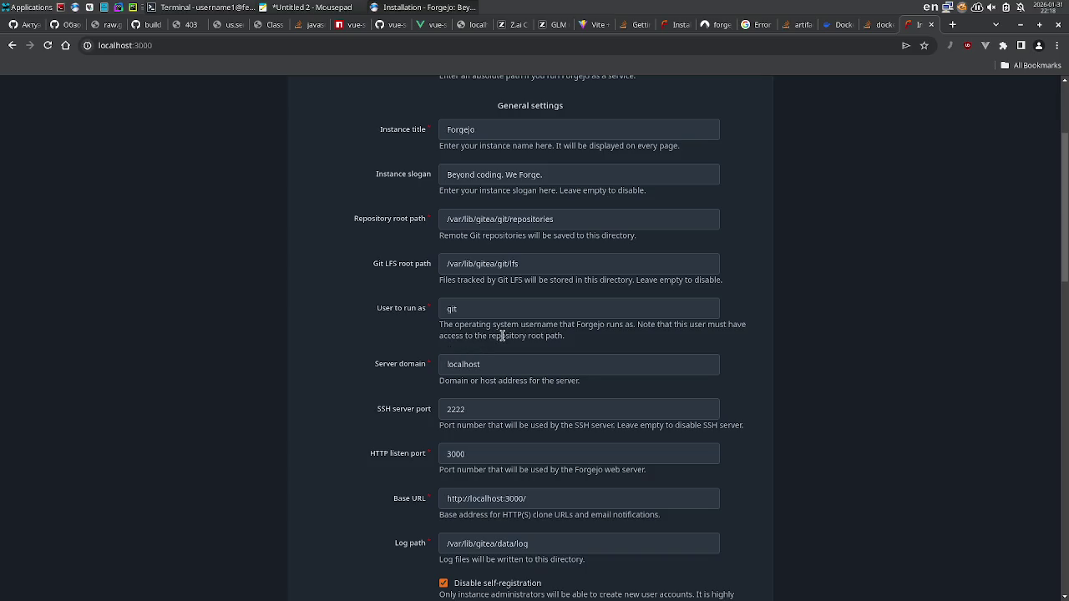
# - Submit the Forgejo install form, getting the 'cannot disable self-registration without an administrator' error
pyautogui.scroll(-4, 427, 377)
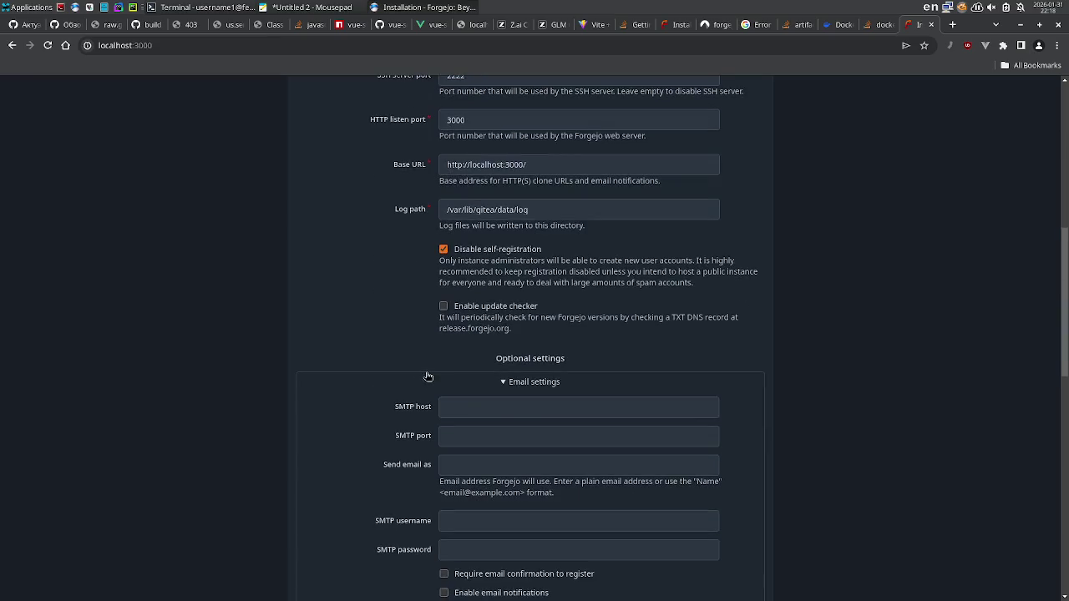
pyautogui.scroll(-10, 426, 374)
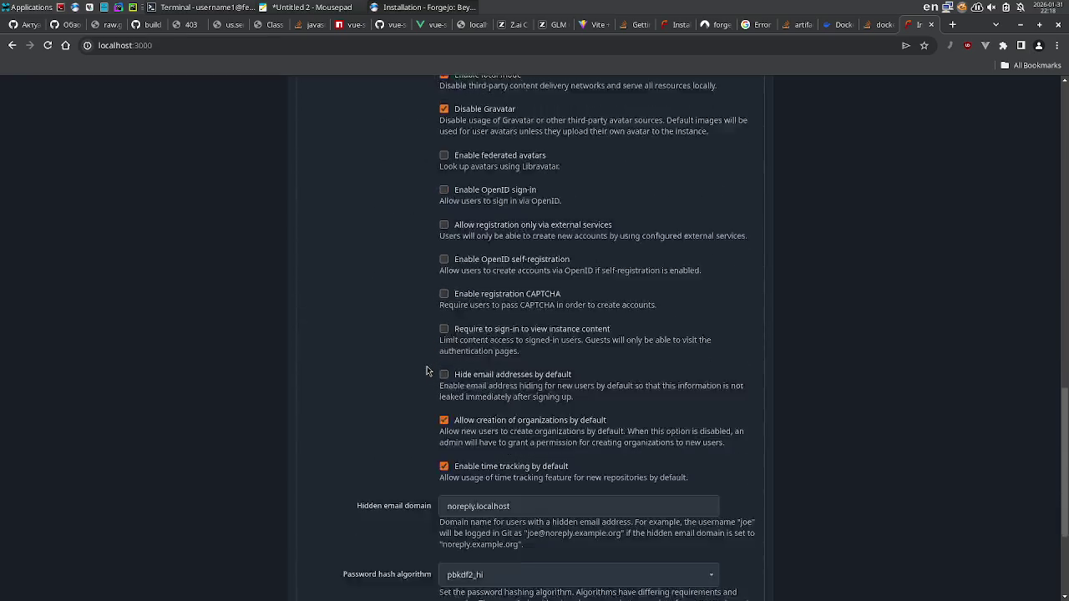
pyautogui.scroll(10, 426, 365)
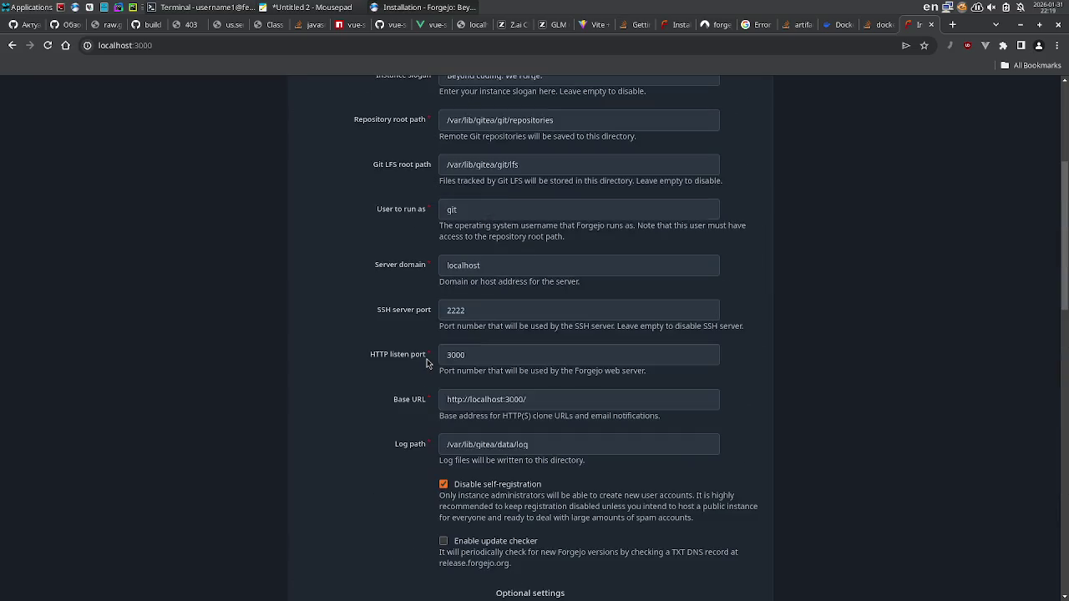
pyautogui.scroll(-10, 426, 362)
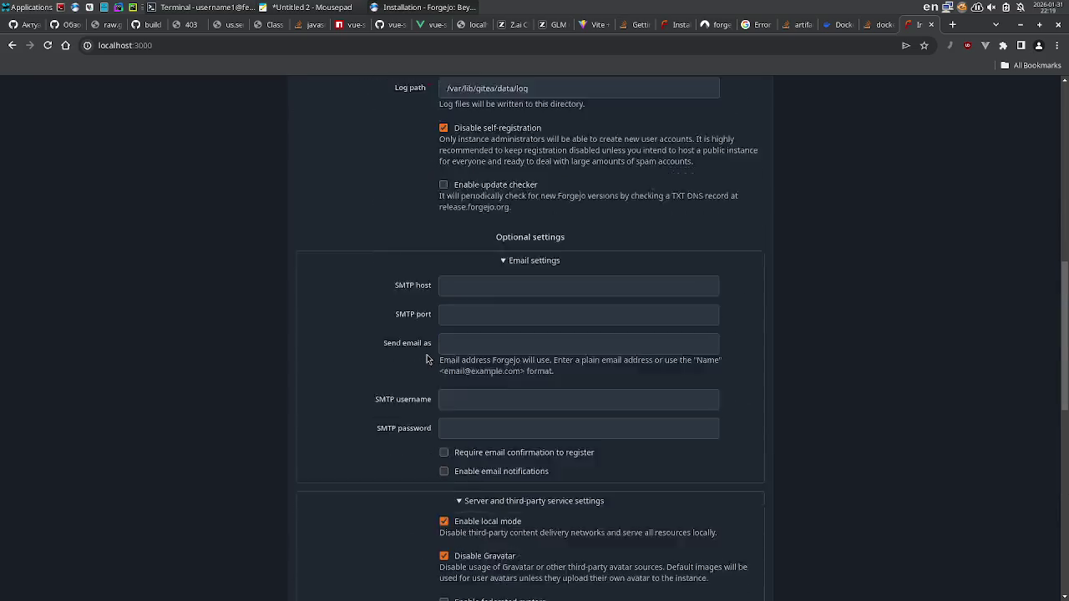
pyautogui.click(504, 509)
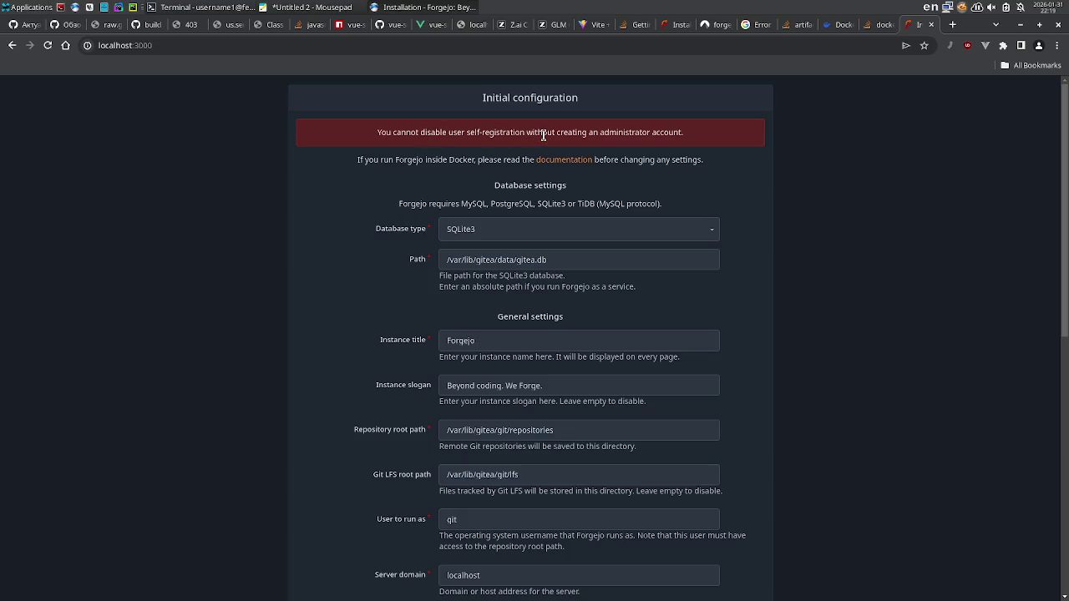
# - Fill in the administrator account with username admin, an email address and a matching password, then submit
pyautogui.scroll(-10, 372, 359)
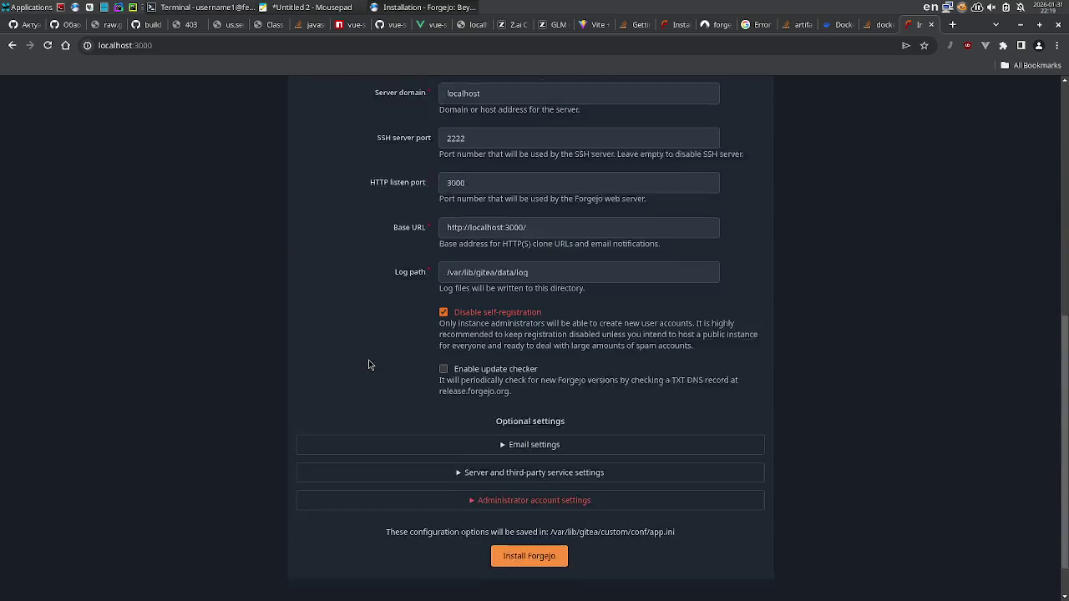
pyautogui.click(466, 456)
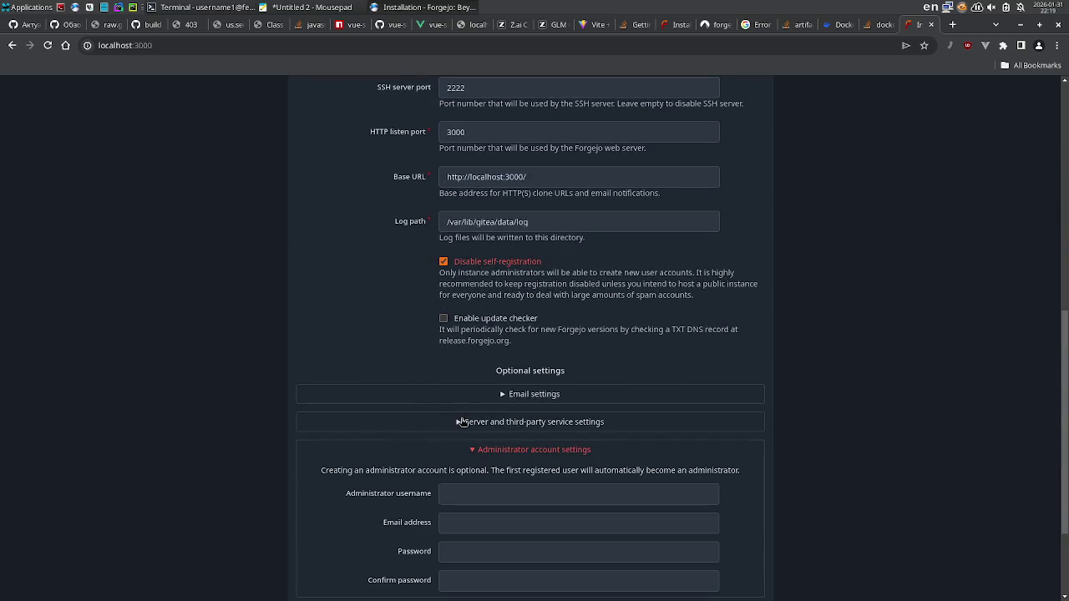
pyautogui.click(459, 495)
pyautogui.scroll(-3, 465, 476)
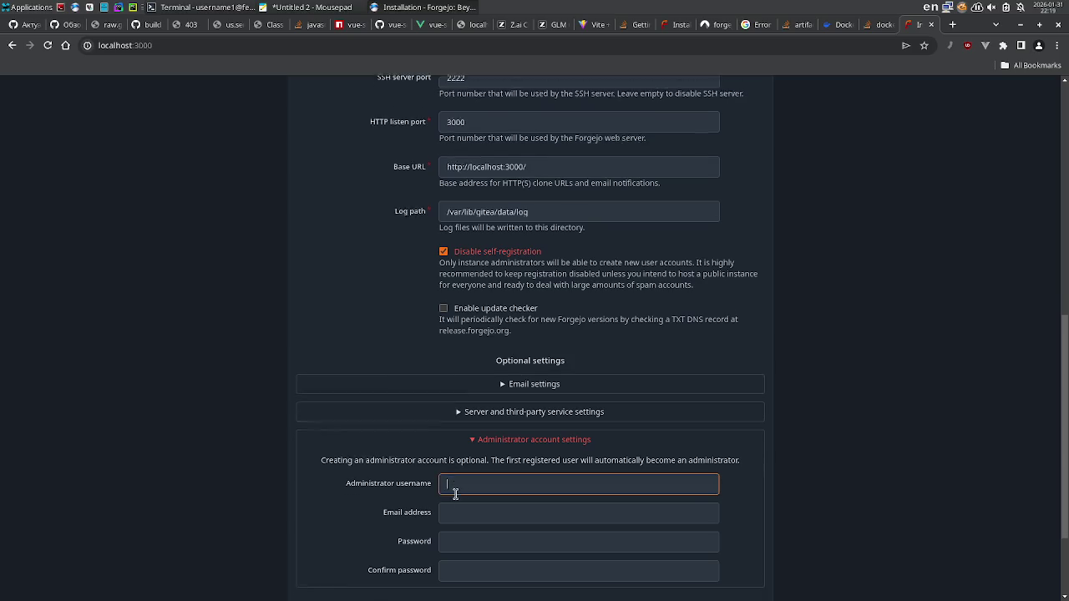
pyautogui.press('Tab')
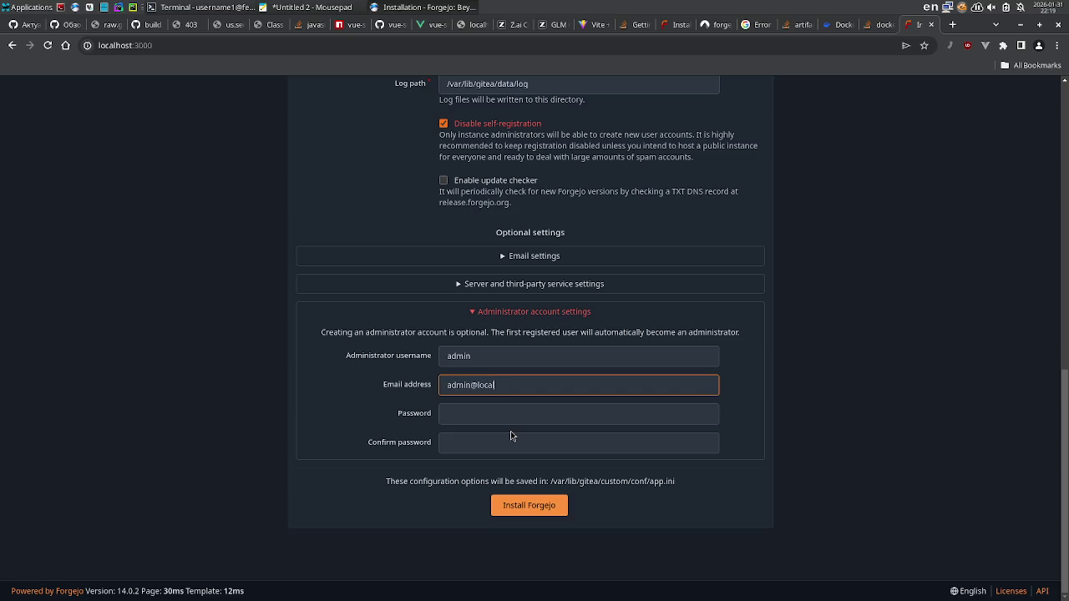
pyautogui.press('Tab')
pyautogui.press('Tab')
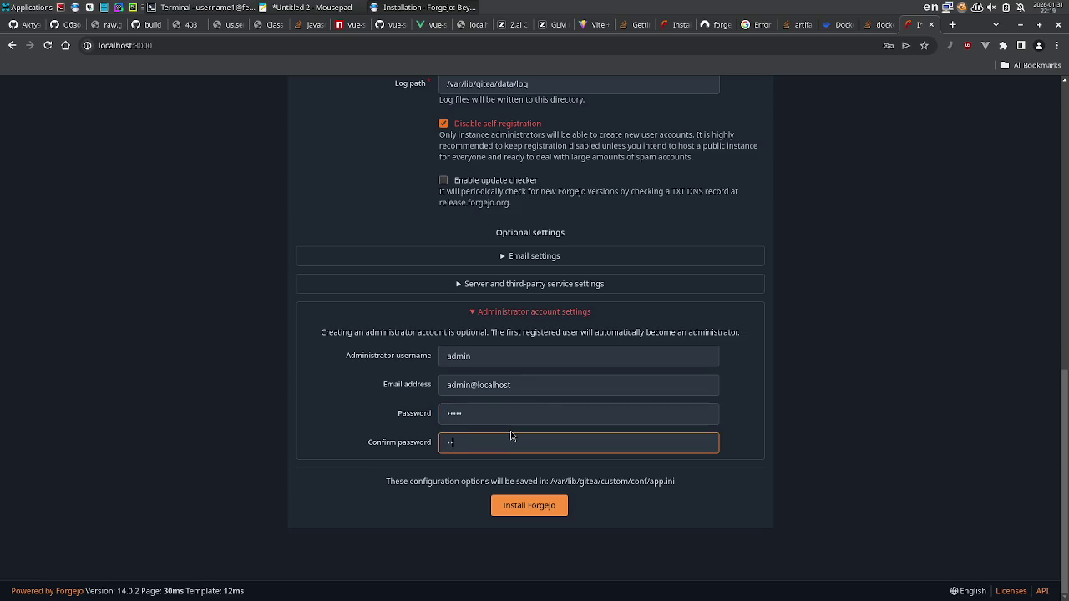
pyautogui.press('Return')
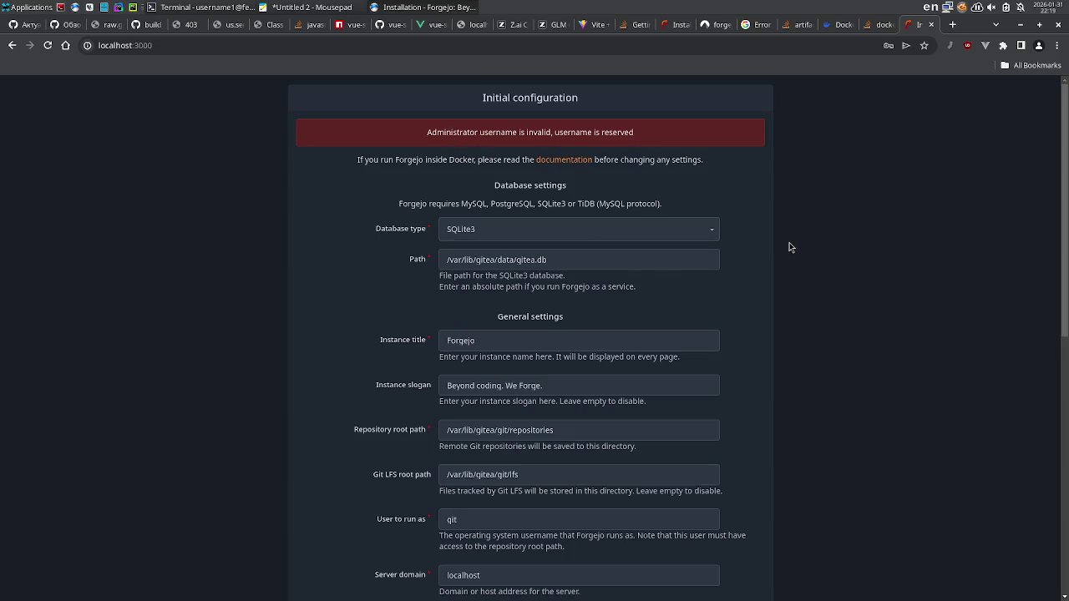
# - Change the administrator username from admin to userAdmin and copy it
pyautogui.scroll(-7, 792, 249)
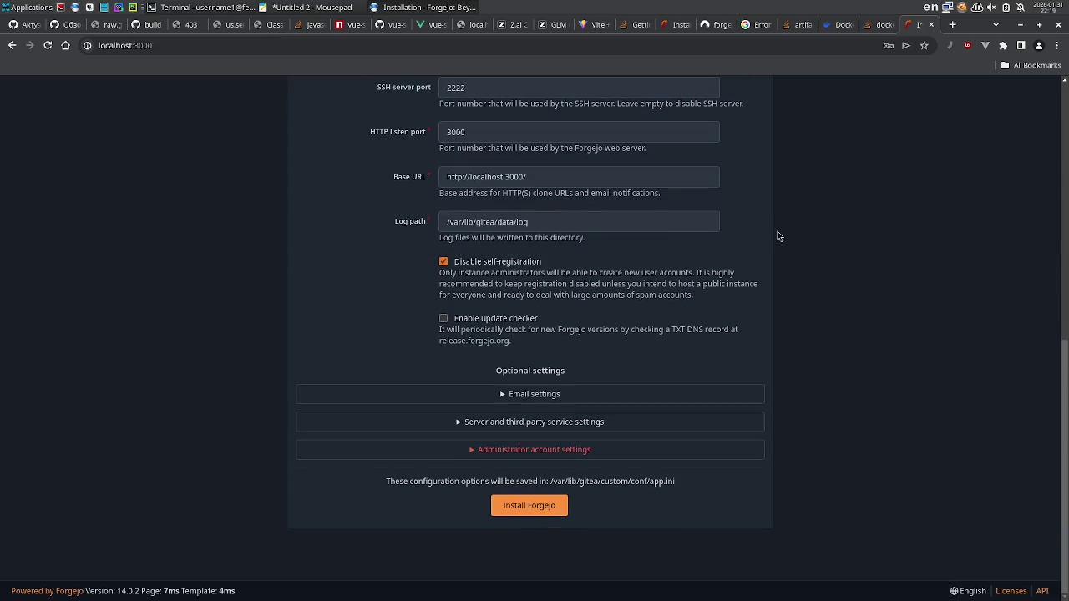
pyautogui.click(551, 451)
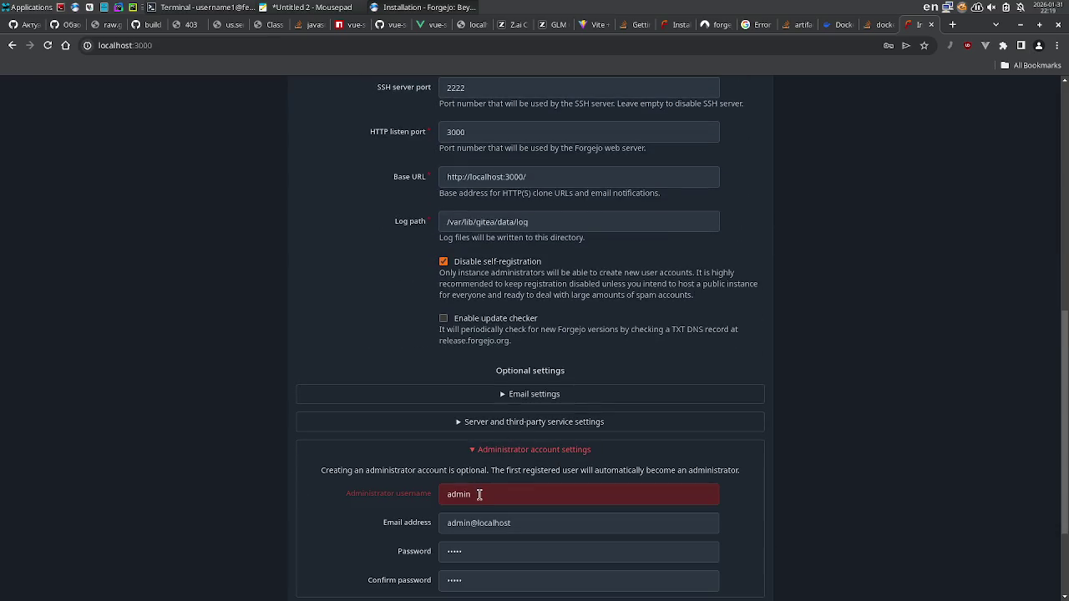
pyautogui.press('BackSpace')
pyautogui.press('BackSpace')
pyautogui.press('BackSpace')
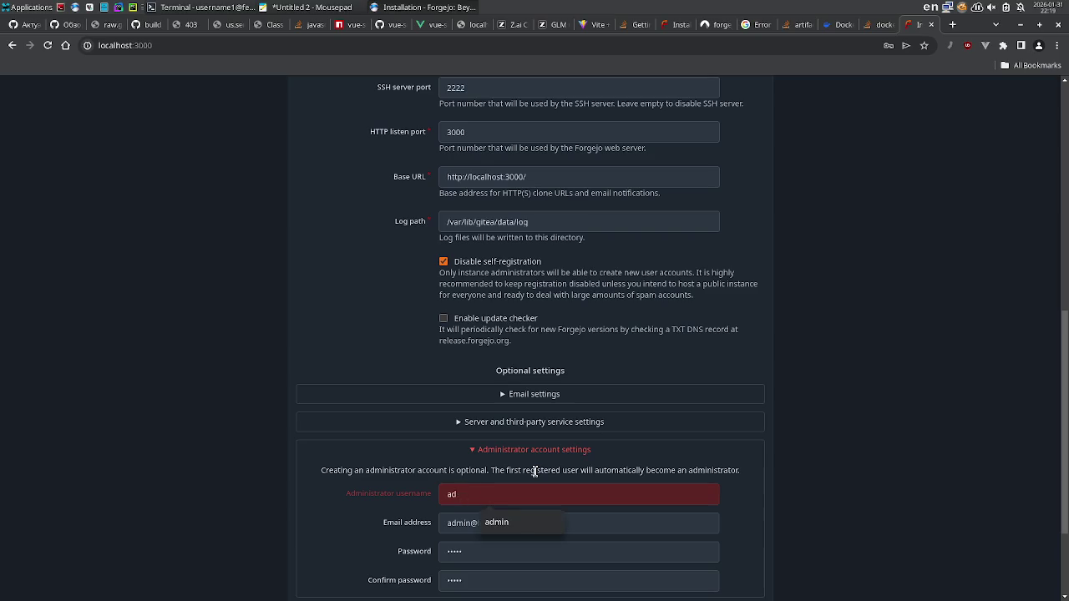
pyautogui.write('userAdmin')
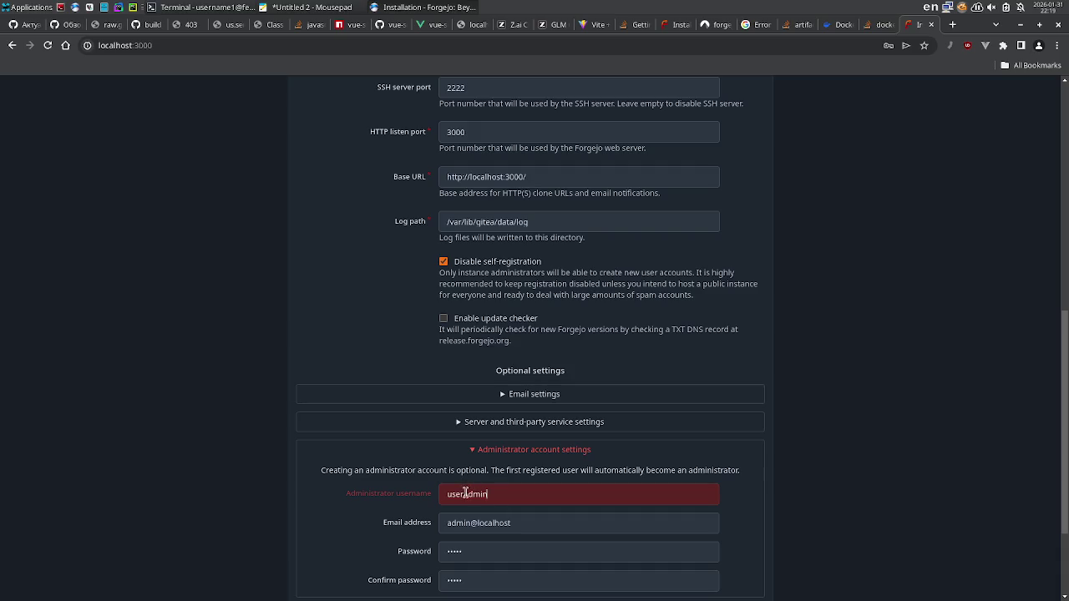
pyautogui.doubleClick(466, 493)
# - Retry the installation with userAdmin, then reopen the administrator account settings
pyautogui.scroll(-3, 544, 483)
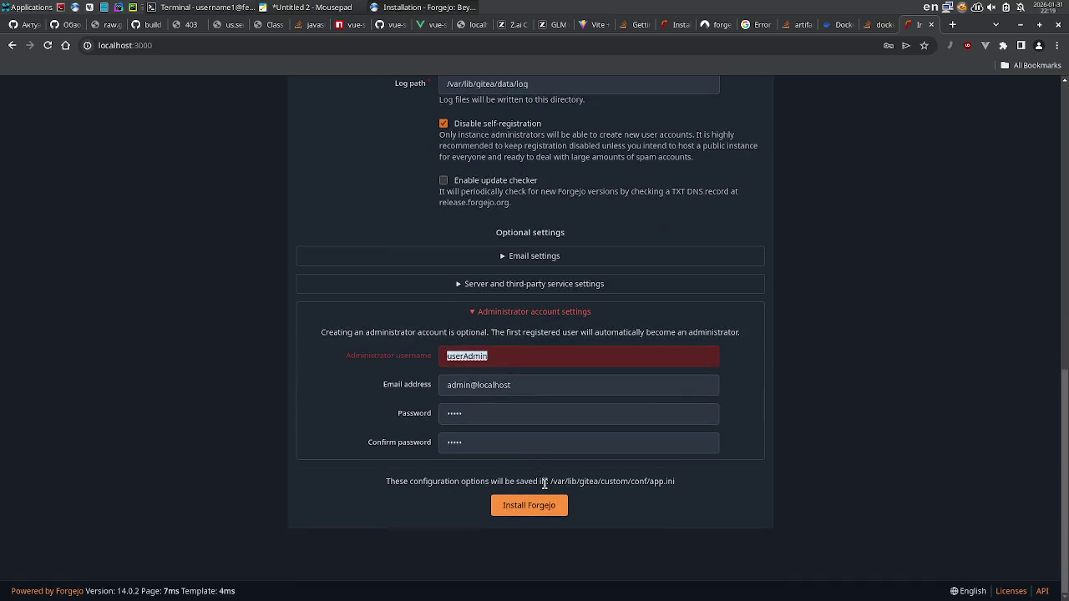
pyautogui.click(539, 505)
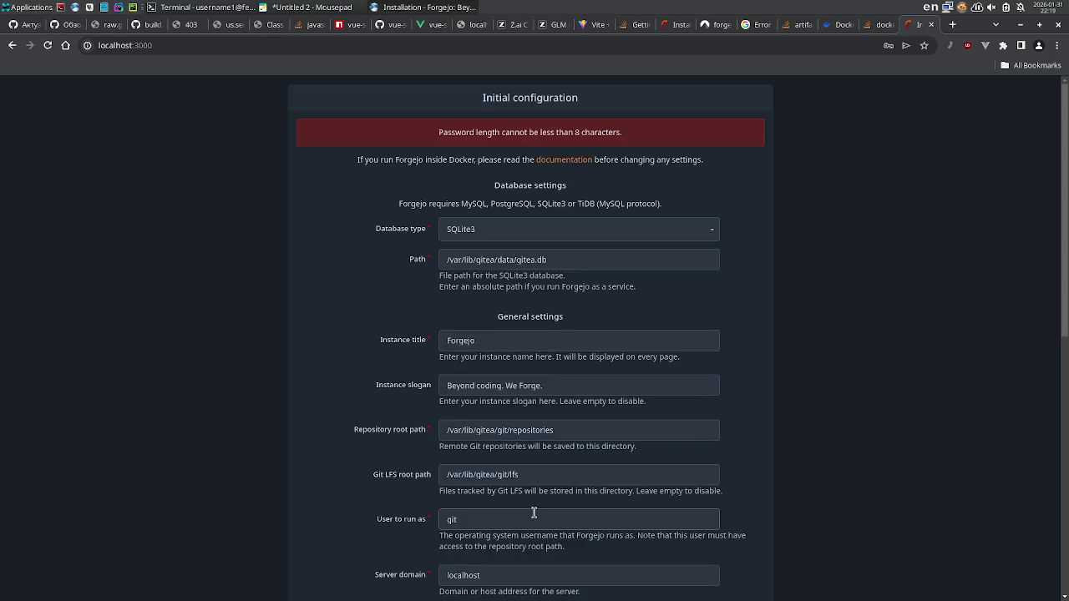
pyautogui.scroll(-10, 534, 513)
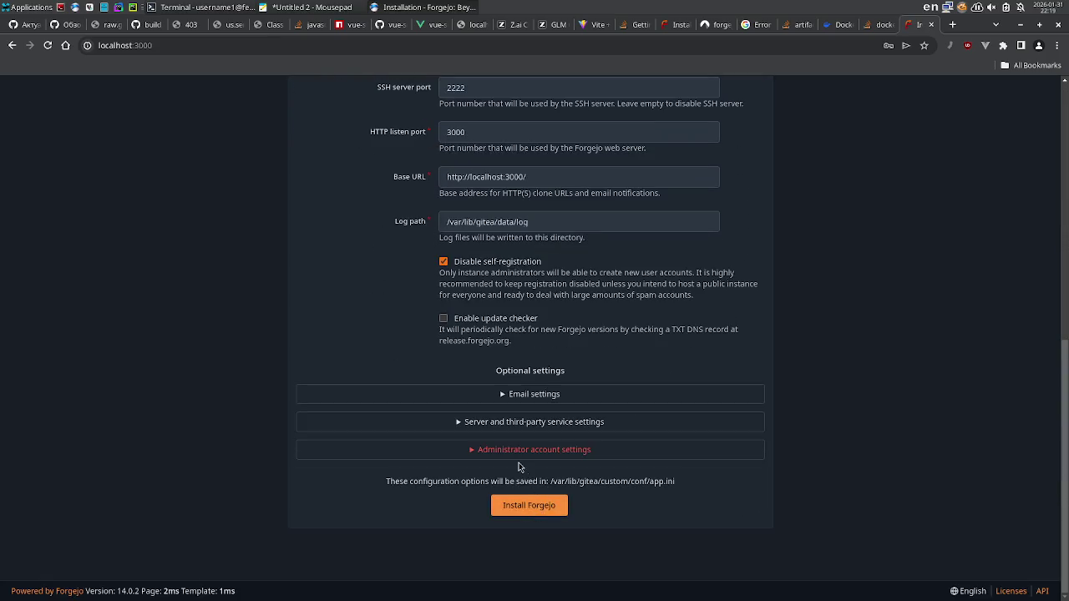
pyautogui.click(516, 456)
pyautogui.scroll(-3, 516, 468)
# - Note the userAdmin username and its new password in Mousepad and copy the password
pyautogui.click(317, 9)
pyautogui.press('Return')
pyautogui.write('userAdmin')
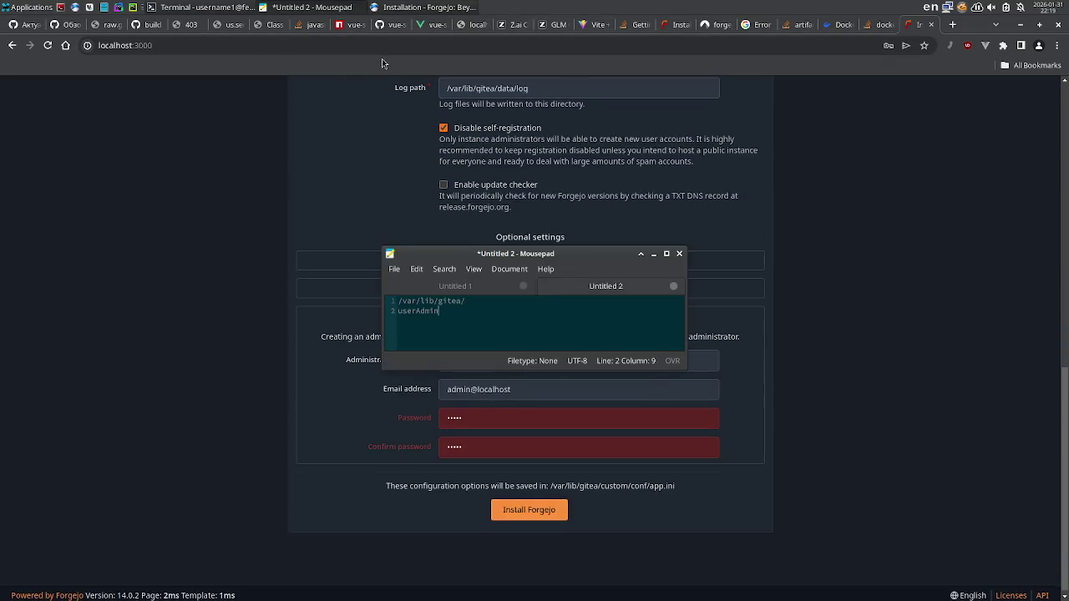
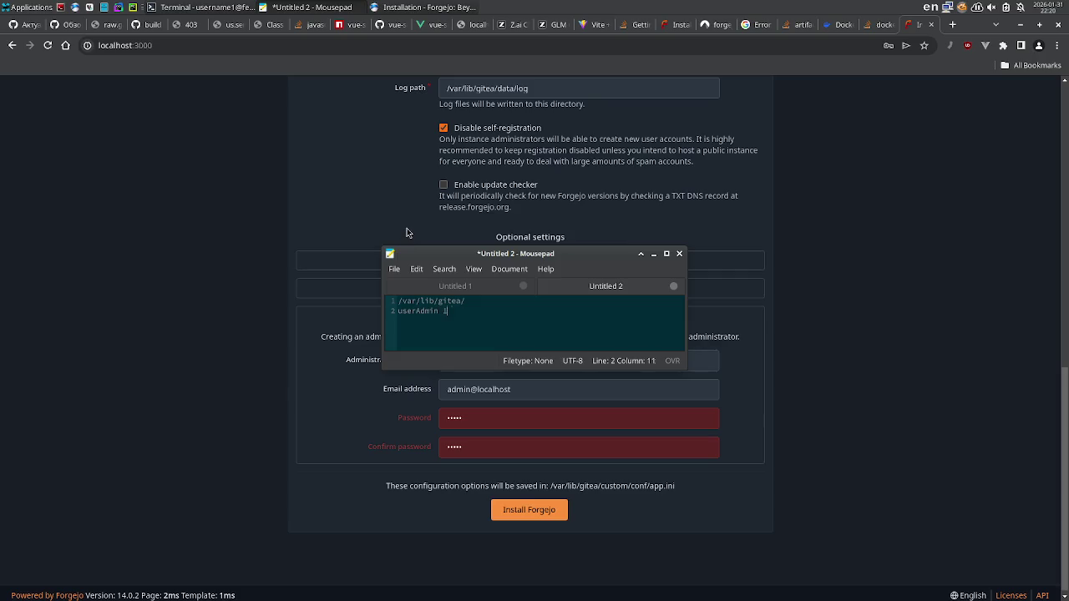
pyautogui.doubleClick(457, 311)
# - Replace the old password in Password and Confirm password with the new one and install Forgejo
pyautogui.click(423, 411)
pyautogui.doubleClick(458, 416)
pyautogui.hotkey('ctrl', 'v')
pyautogui.doubleClick(454, 448)
pyautogui.hotkey('ctrl', 'v')
pyautogui.click(514, 510)
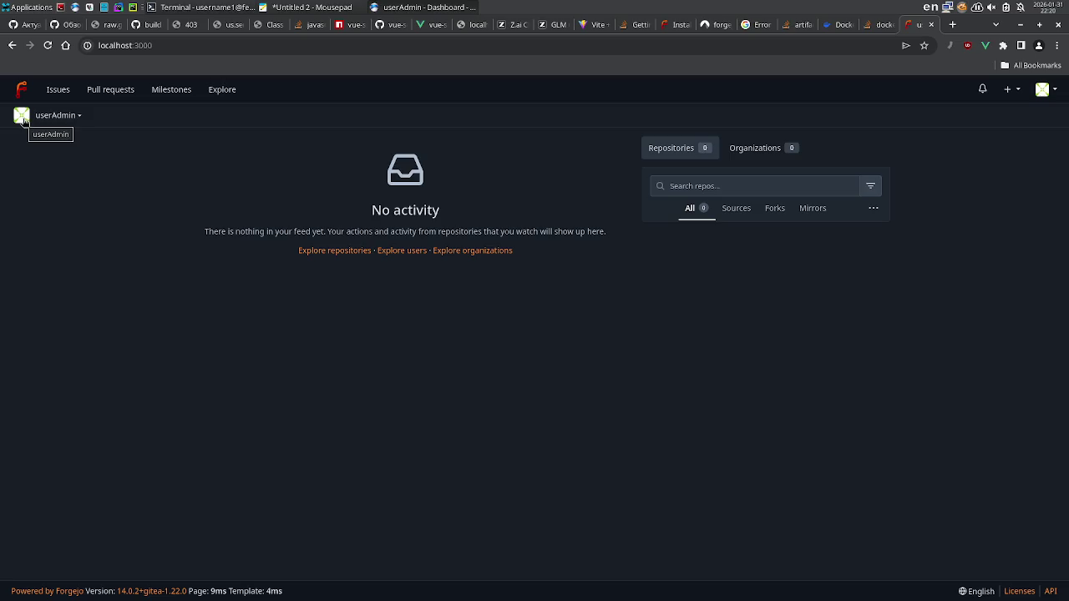
# - Browse the new instance's empty Issues, Pull requests, Milestones and Explore repositories pages
pyautogui.click(73, 115)
pyautogui.click(279, 162)
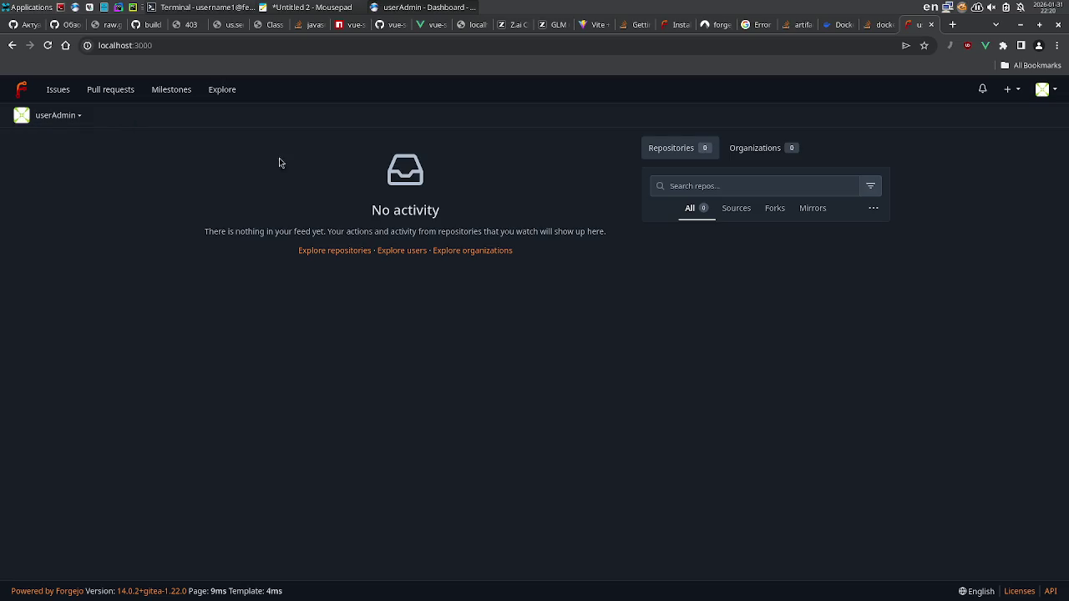
pyautogui.click(63, 90)
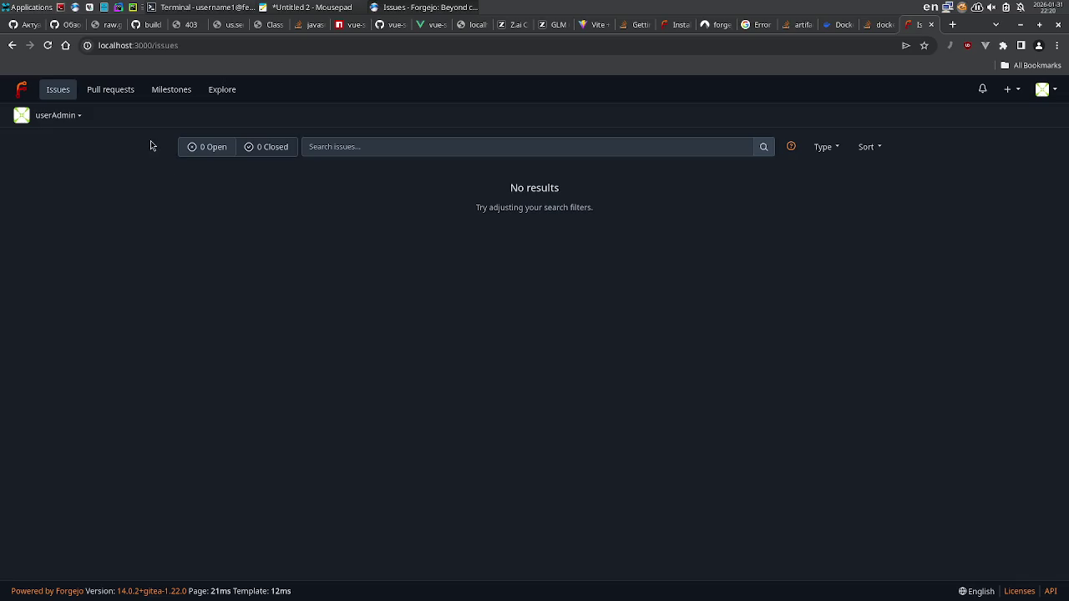
pyautogui.click(130, 98)
pyautogui.click(171, 89)
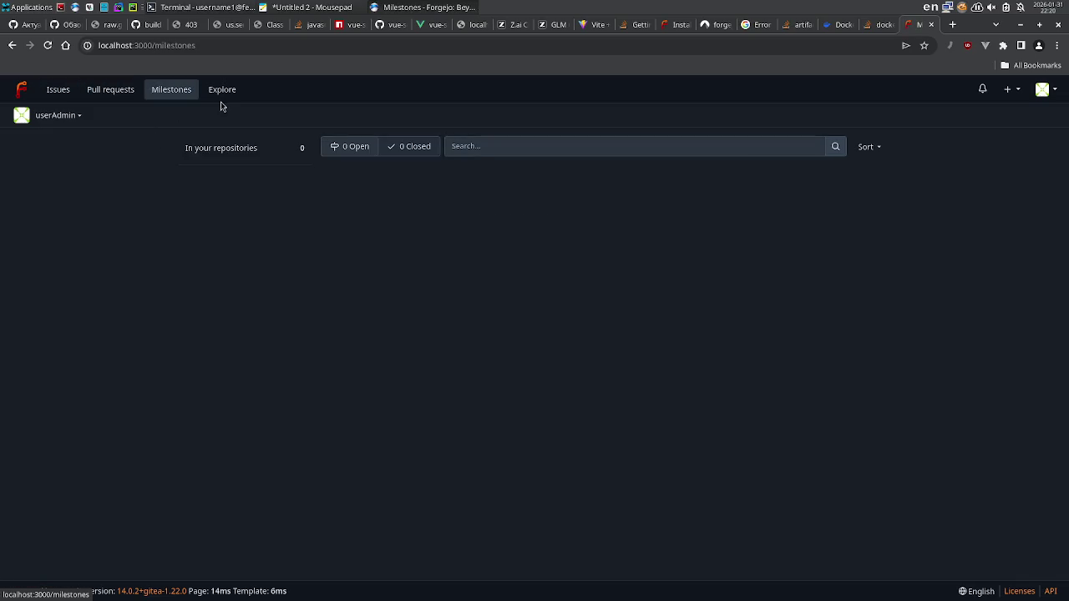
pyautogui.click(224, 93)
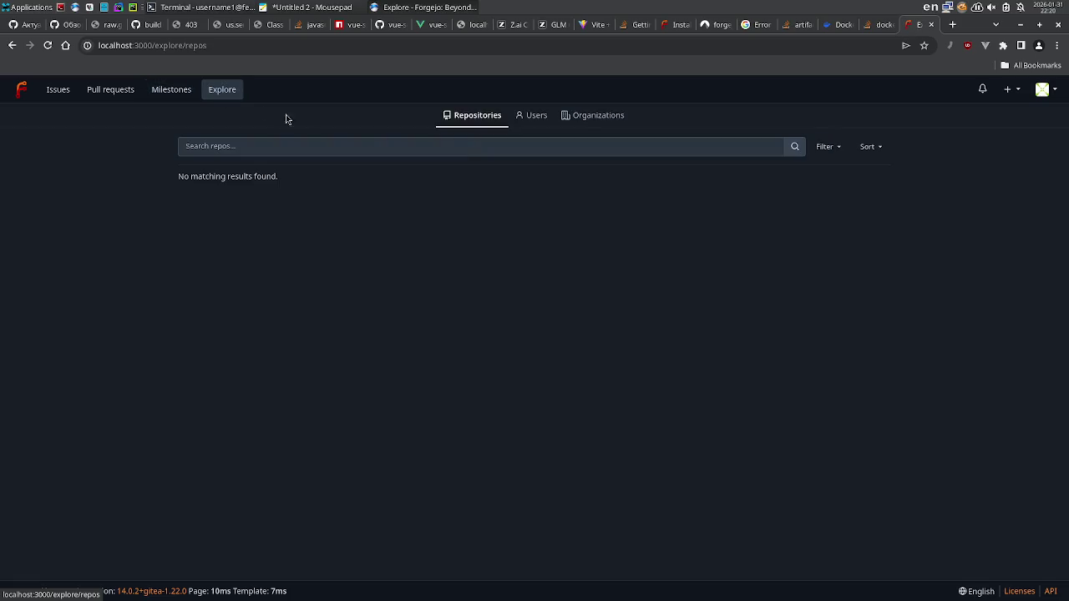
pyautogui.click(716, 27)
# - Return to the Installation with Docker guide and read its SSH notes about verifying SSH keys
pyautogui.click(665, 28)
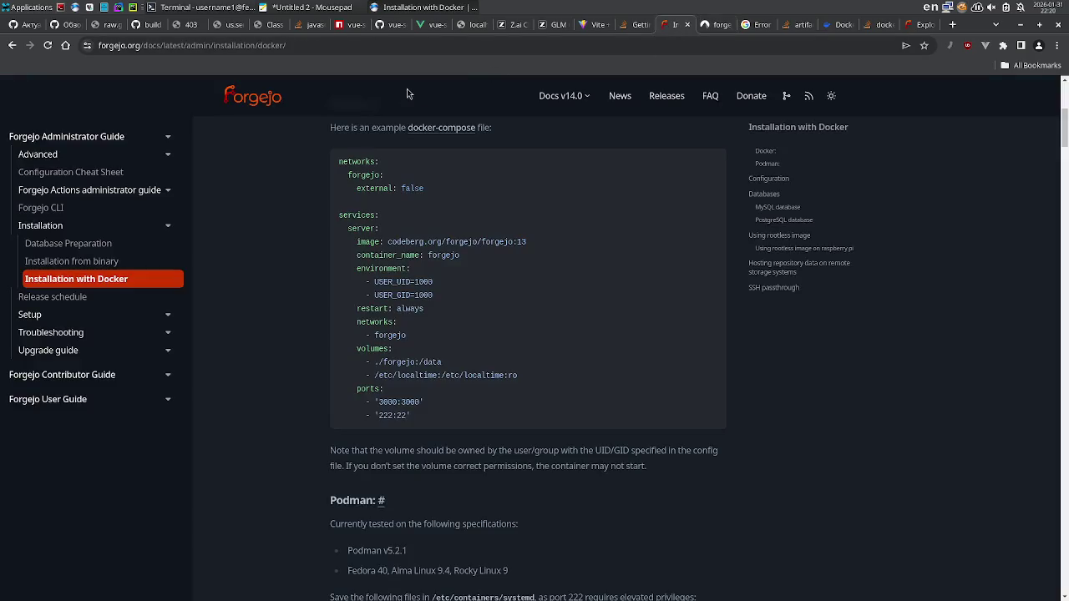
pyautogui.scroll(-5, 332, 382)
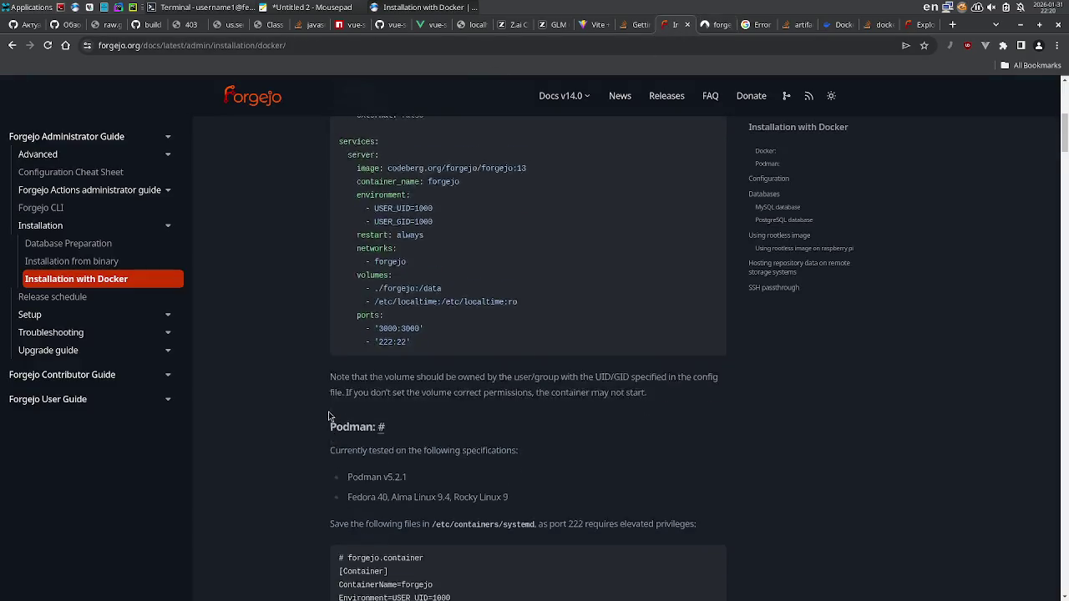
pyautogui.scroll(-3, 365, 444)
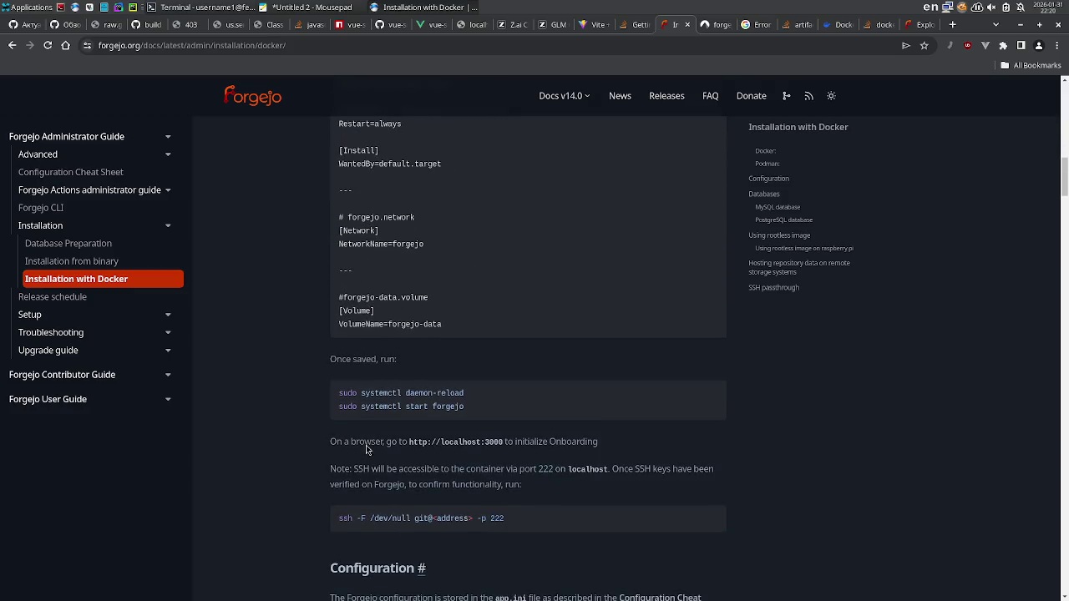
pyautogui.scroll(-1, 365, 444)
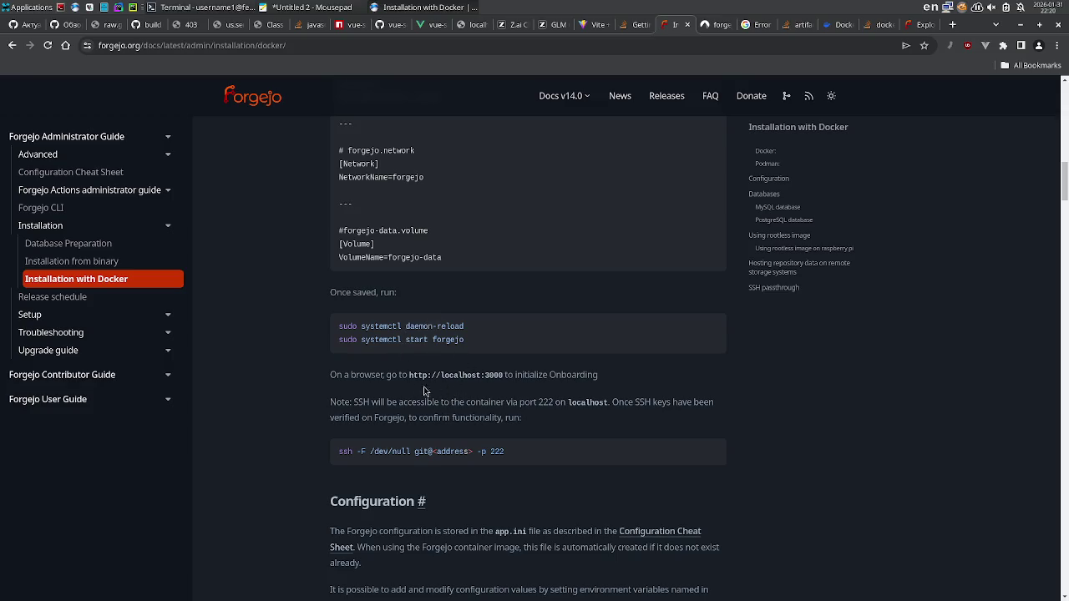
pyautogui.doubleClick(360, 402)
pyautogui.moveTo(390, 403); pyautogui.dragTo(431, 404)
pyautogui.click(431, 404)
pyautogui.moveTo(347, 413); pyautogui.dragTo(396, 413)
pyautogui.click(480, 432)
# - Read on to the Configuration section on app.ini and FORGEJO__[SECTION]__[KEY] environment variables
pyautogui.scroll(-3, 509, 416)
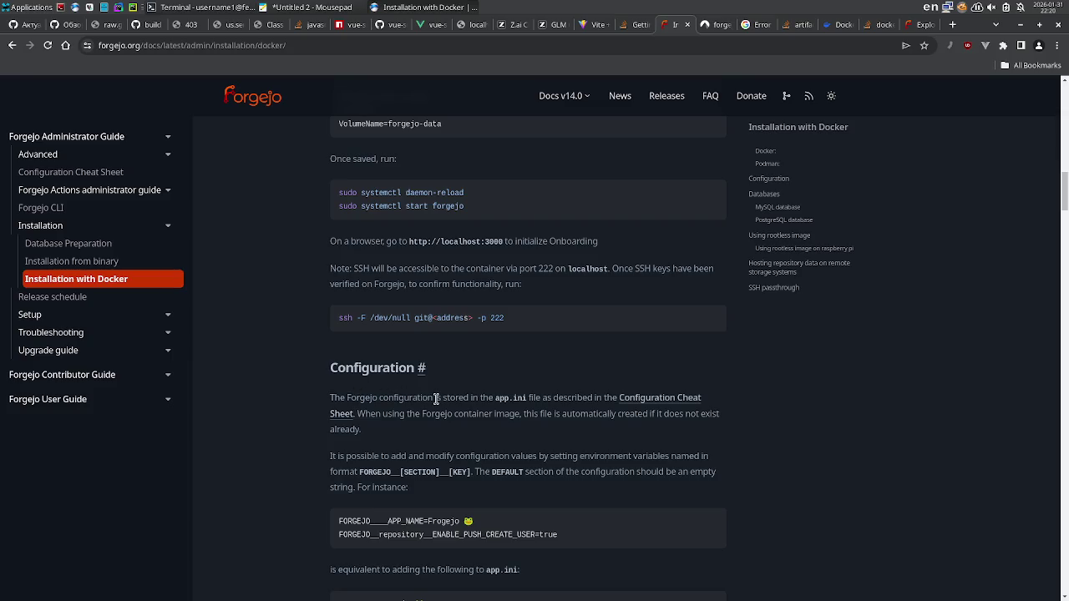
pyautogui.moveTo(440, 399); pyautogui.dragTo(486, 399)
pyautogui.click(508, 401)
pyautogui.scroll(-5, 516, 432)
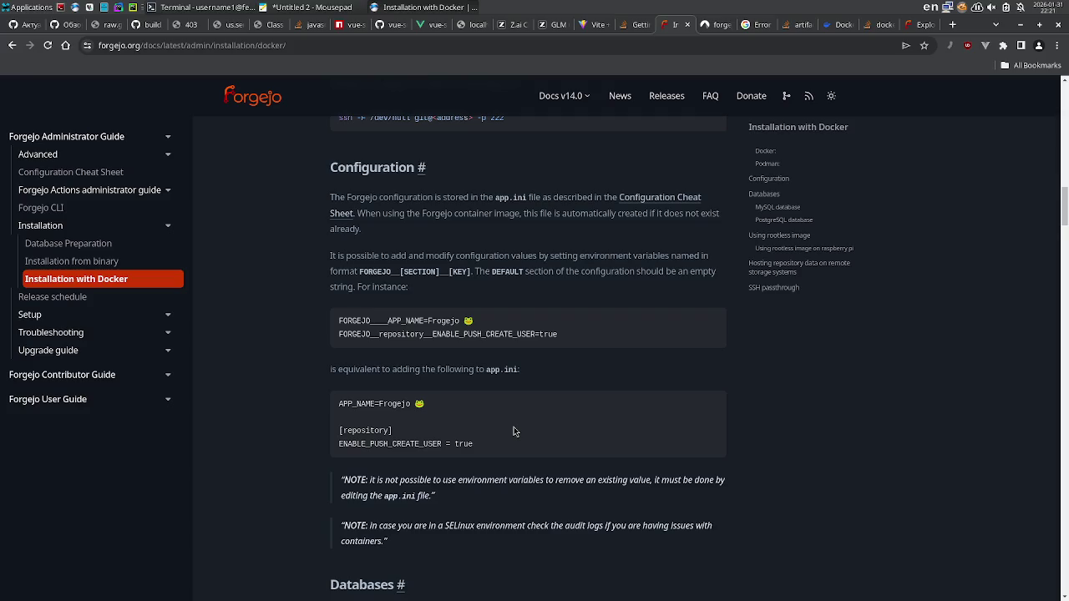
# - Scroll past the rootless and Raspberry Pi sections to the NFS part with the forgejo:13-rootless diff
pyautogui.scroll(-4, 514, 427)
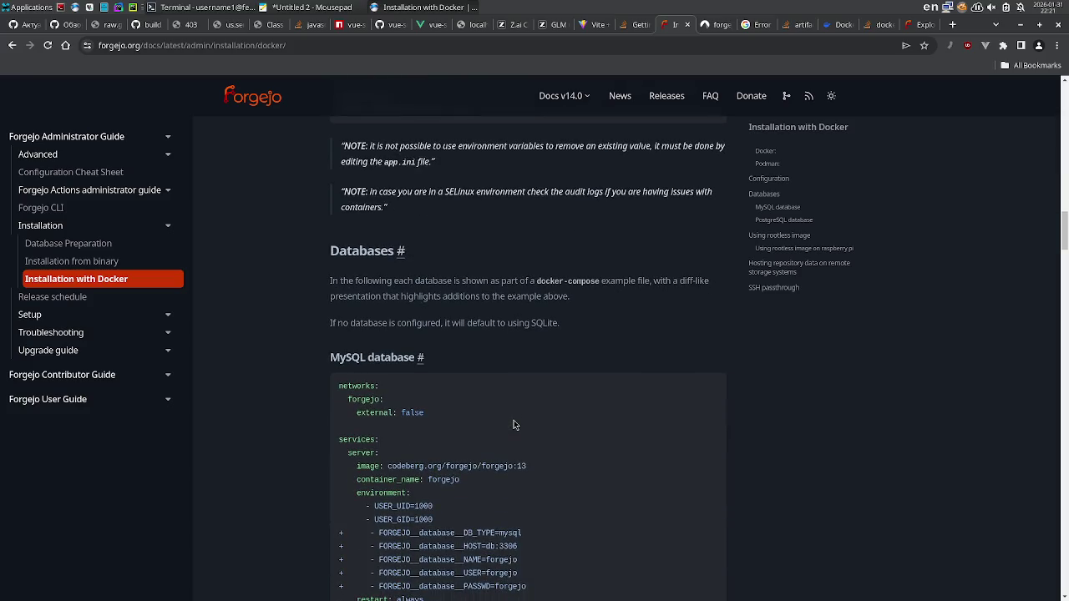
pyautogui.scroll(-2, 514, 424)
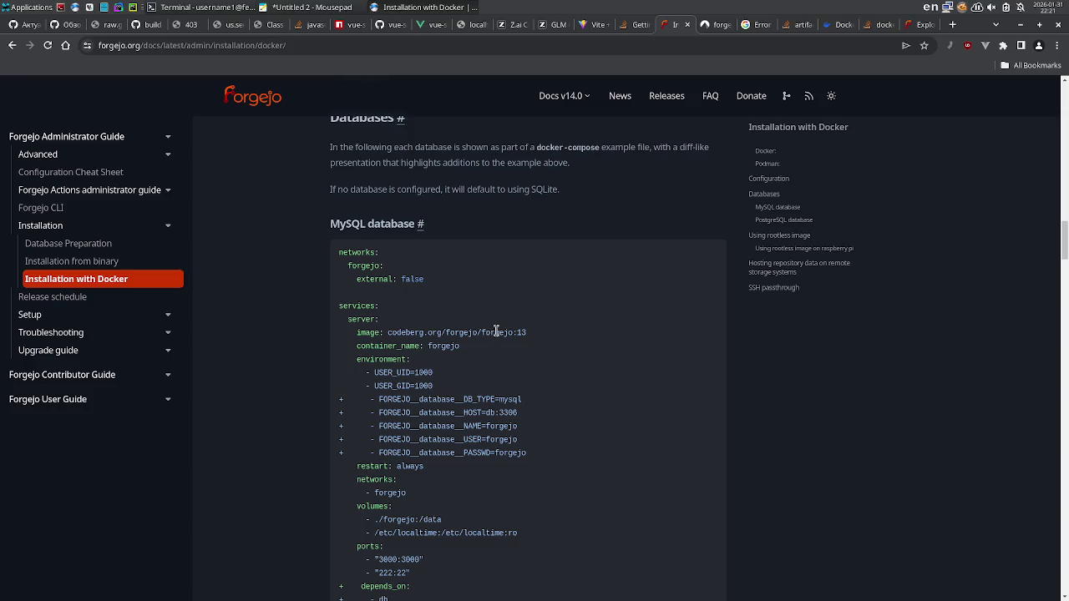
pyautogui.scroll(-8, 282, 370)
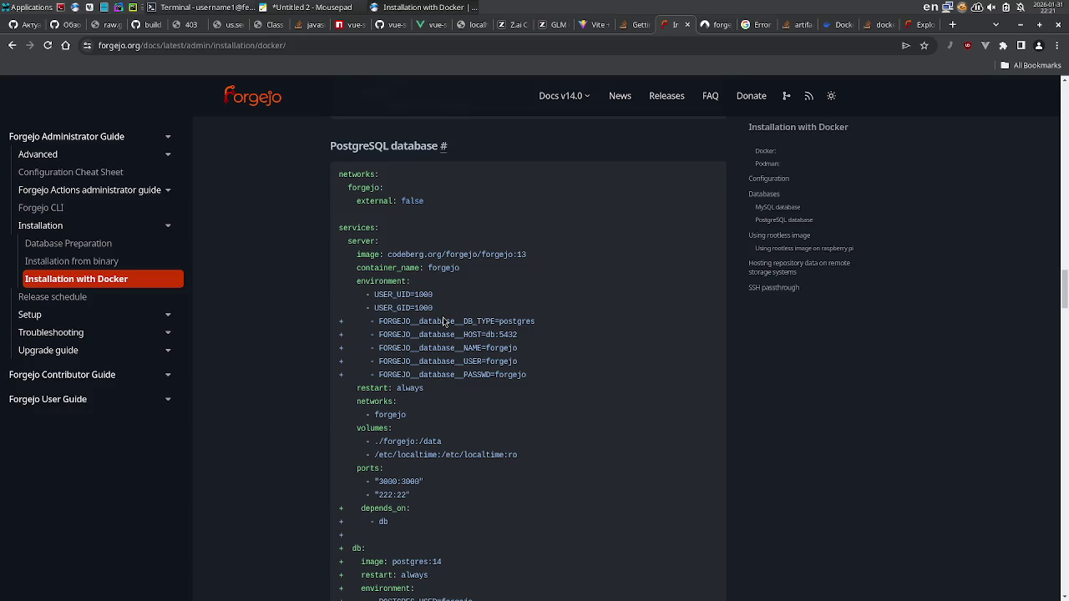
pyautogui.scroll(-5, 444, 322)
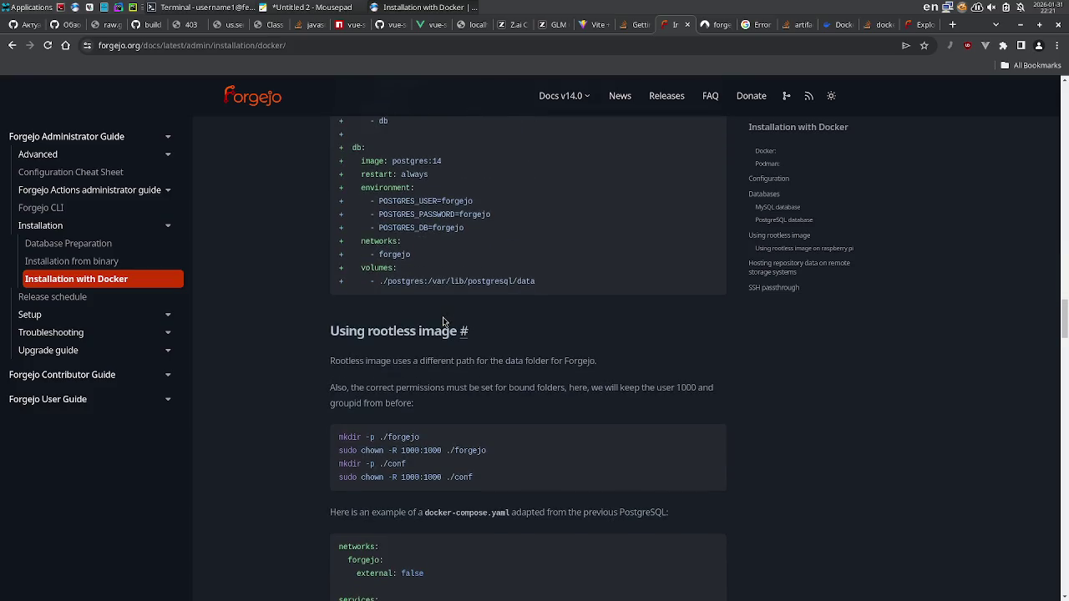
pyautogui.scroll(-1, 443, 322)
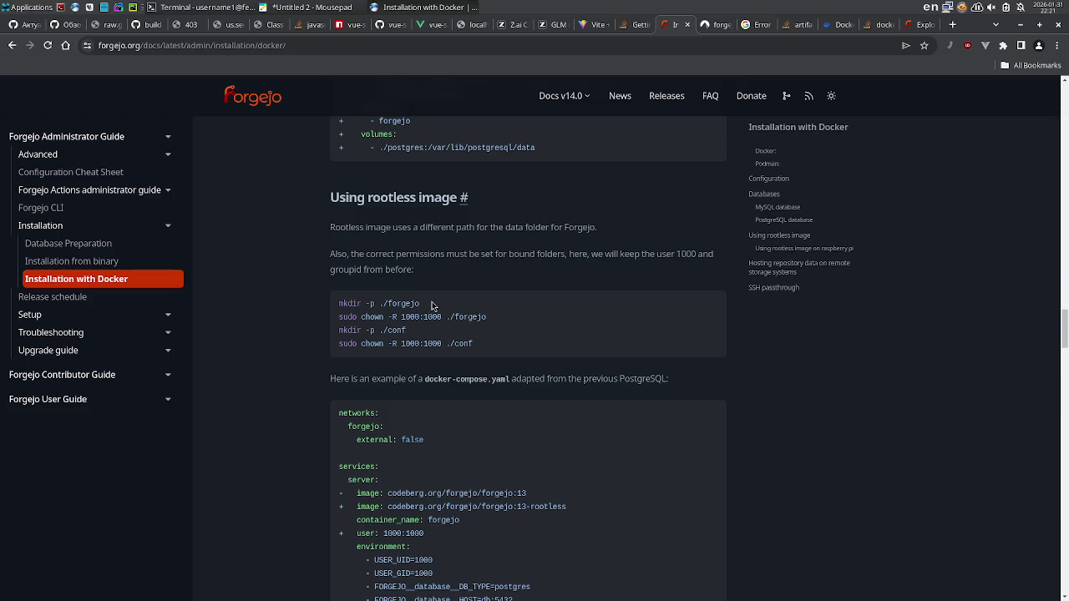
pyautogui.scroll(-2, 401, 349)
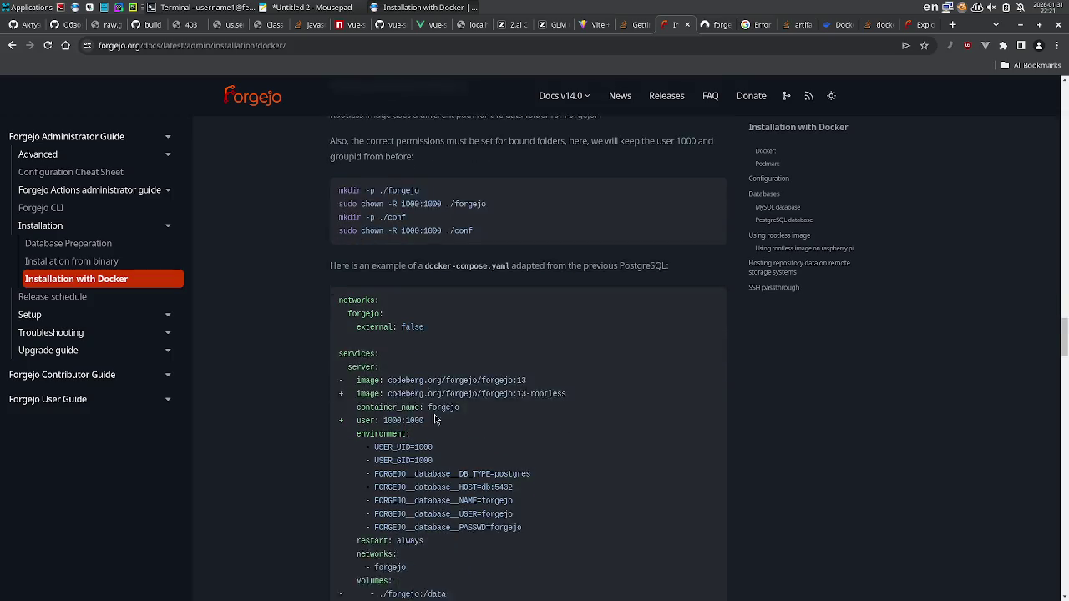
pyautogui.scroll(-5, 468, 375)
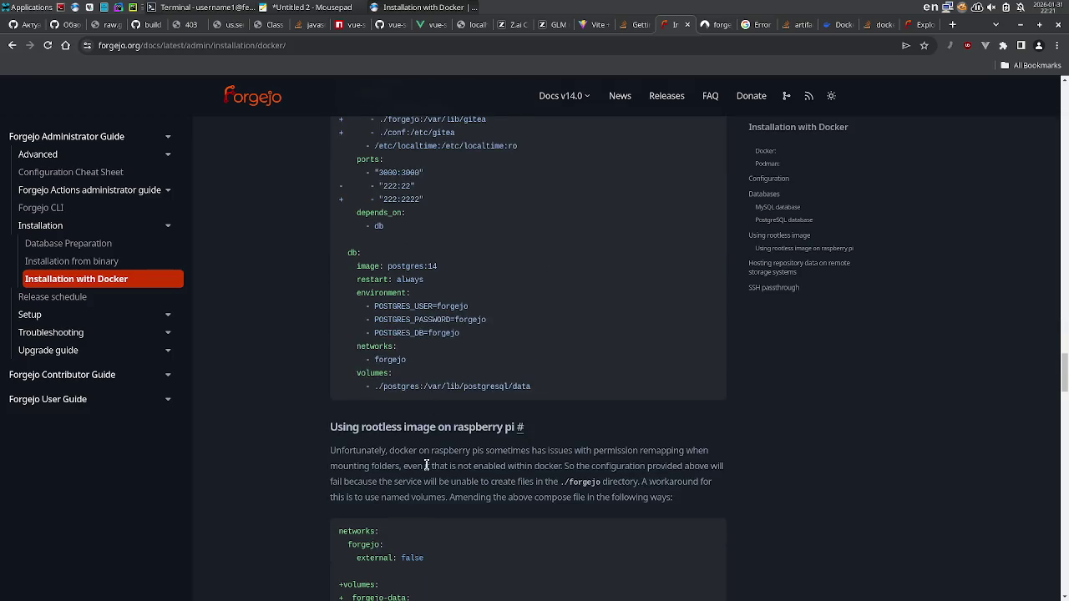
pyautogui.scroll(-2, 426, 468)
pyautogui.scroll(-1, 426, 471)
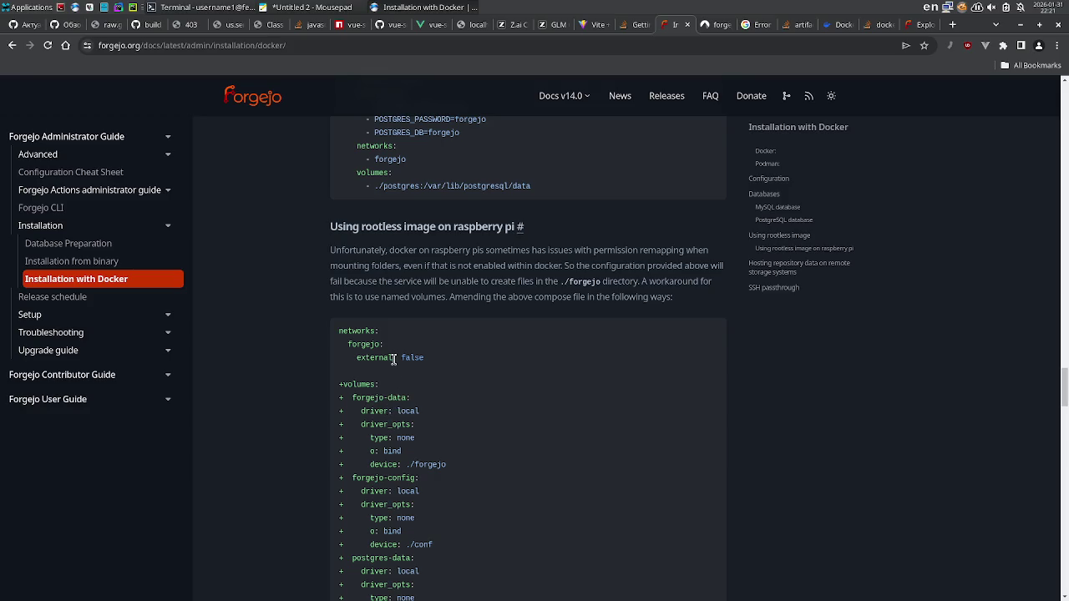
pyautogui.scroll(-4, 394, 359)
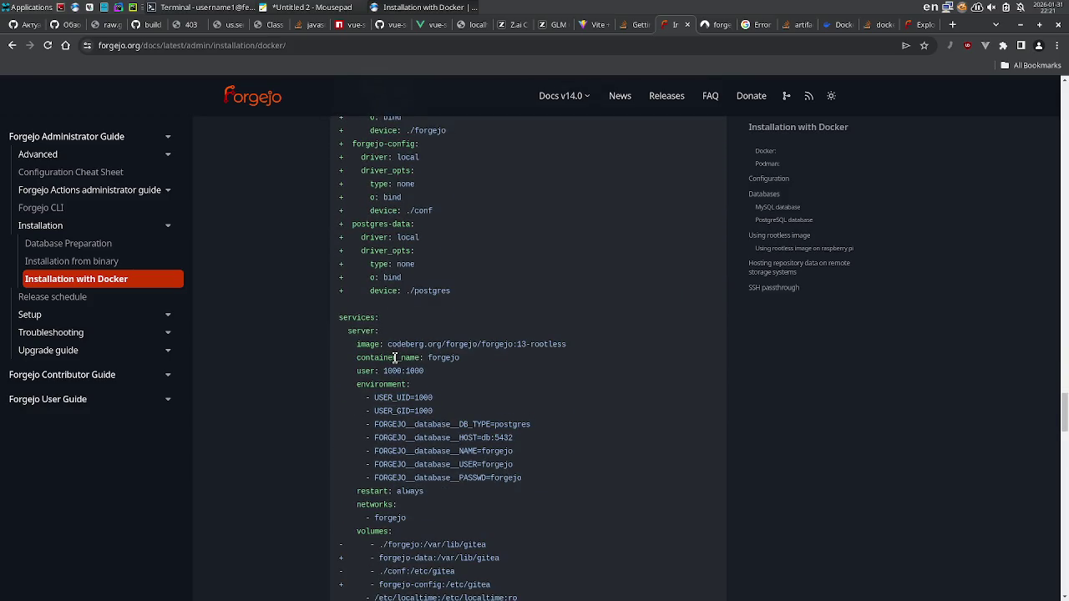
pyautogui.scroll(-3, 395, 357)
pyautogui.scroll(2, 394, 358)
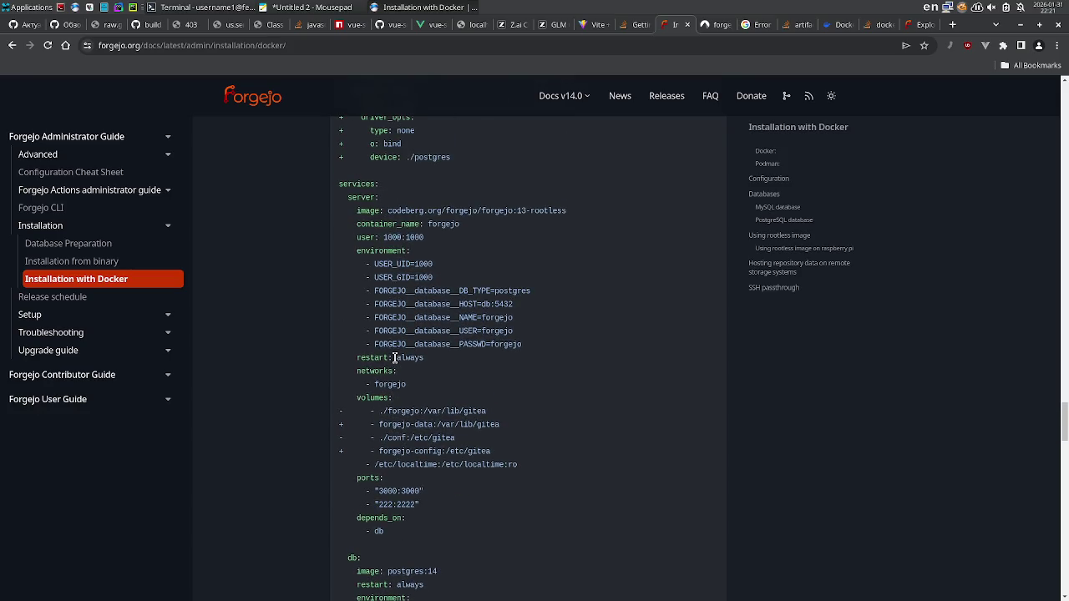
pyautogui.scroll(-3, 394, 357)
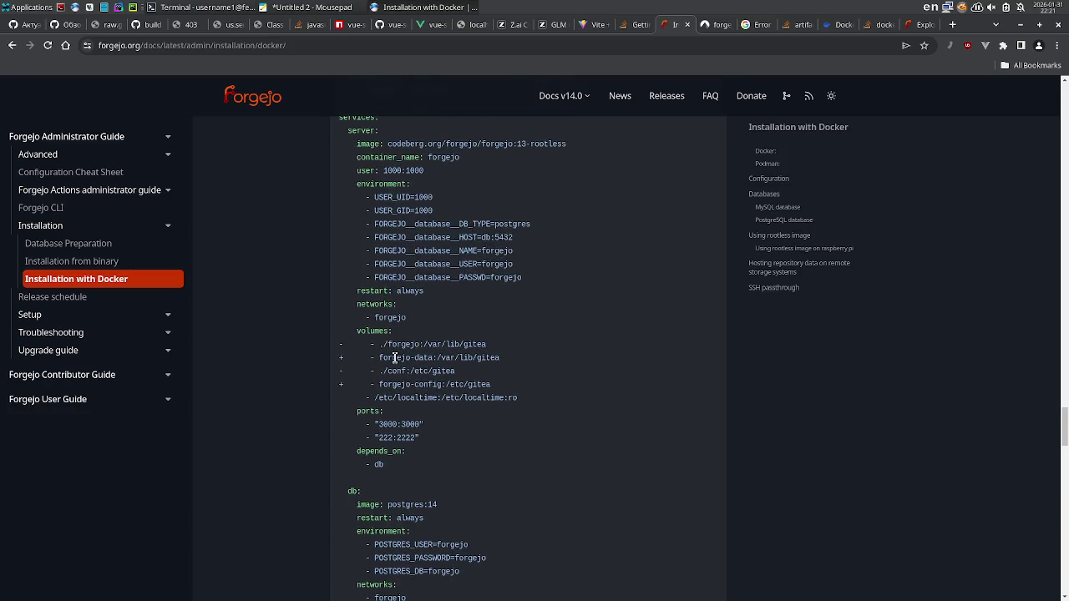
pyautogui.scroll(-5, 394, 358)
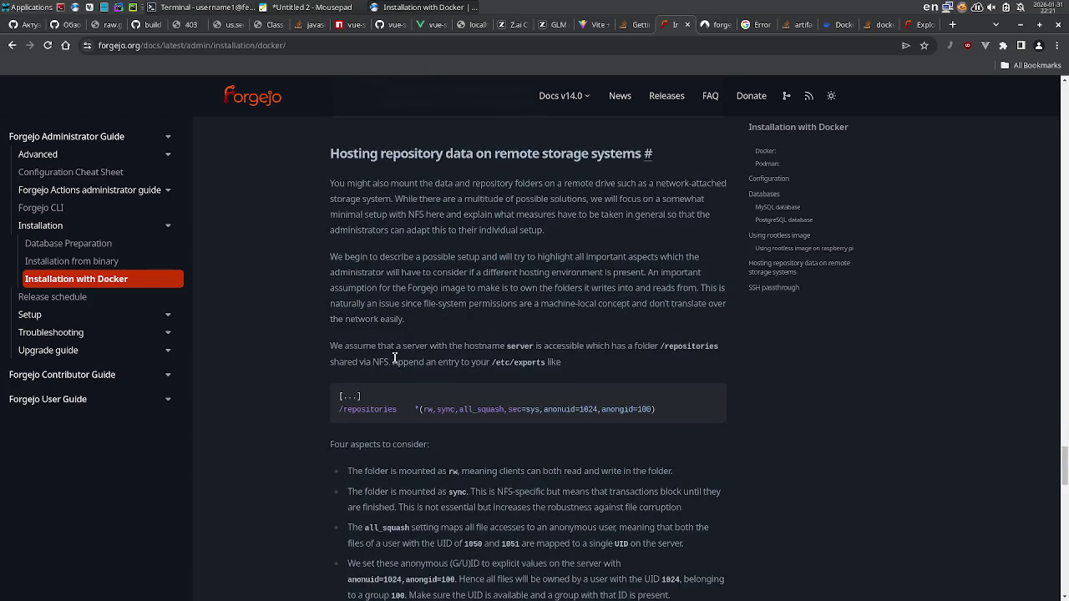
pyautogui.scroll(-2, 390, 357)
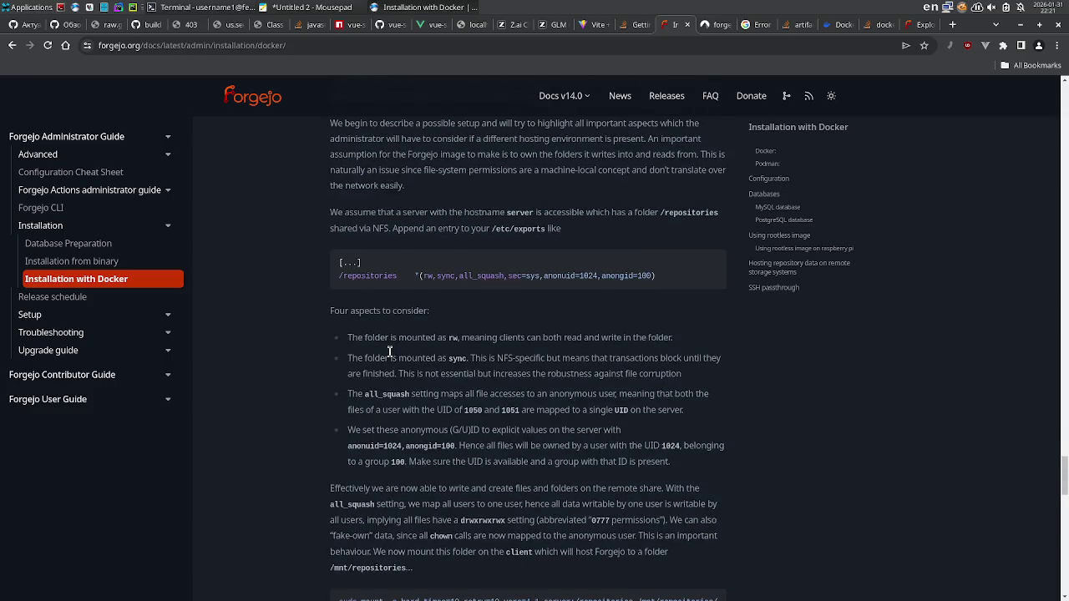
pyautogui.scroll(-3, 391, 355)
pyautogui.scroll(-2, 389, 352)
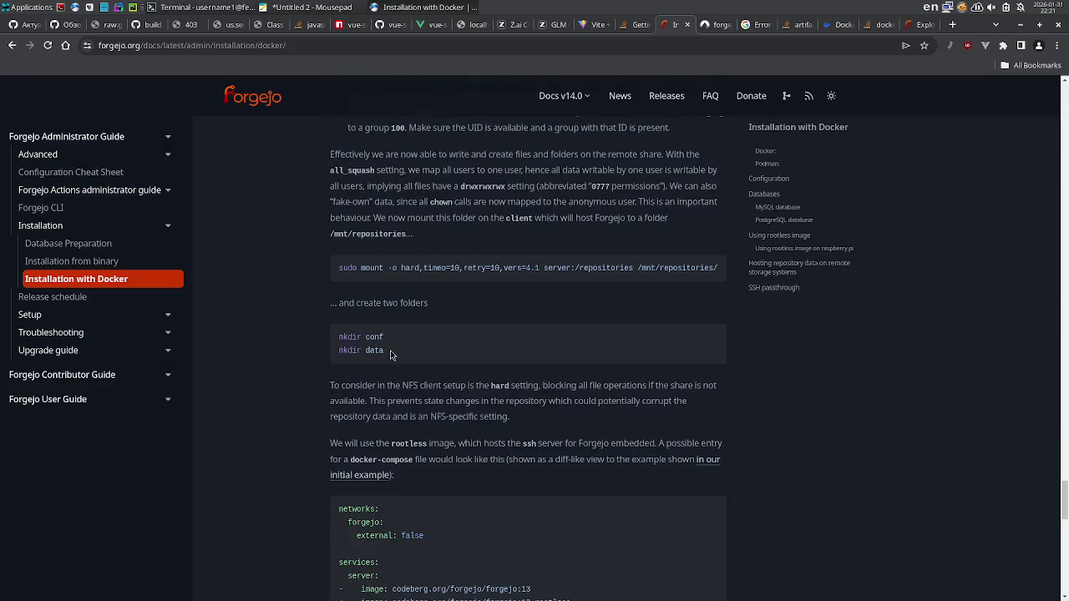
pyautogui.scroll(-1, 390, 355)
pyautogui.scroll(-1, 390, 355)
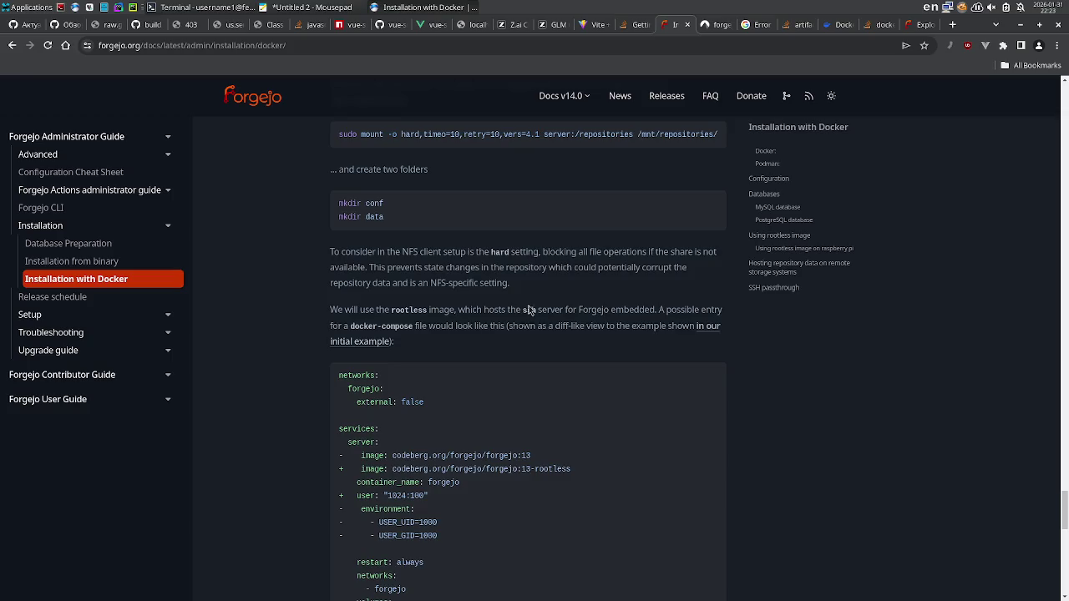
# - Finish the Docker guide, expand Setup in the docs sidebar and go to the Reverse proxy page
pyautogui.scroll(-5, 529, 305)
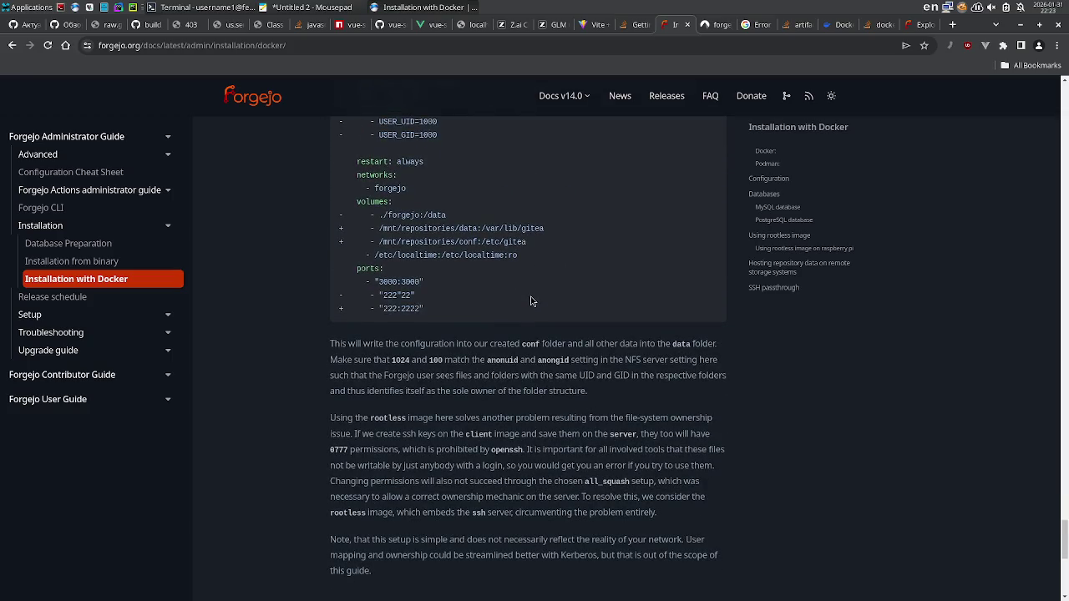
pyautogui.scroll(-3, 530, 302)
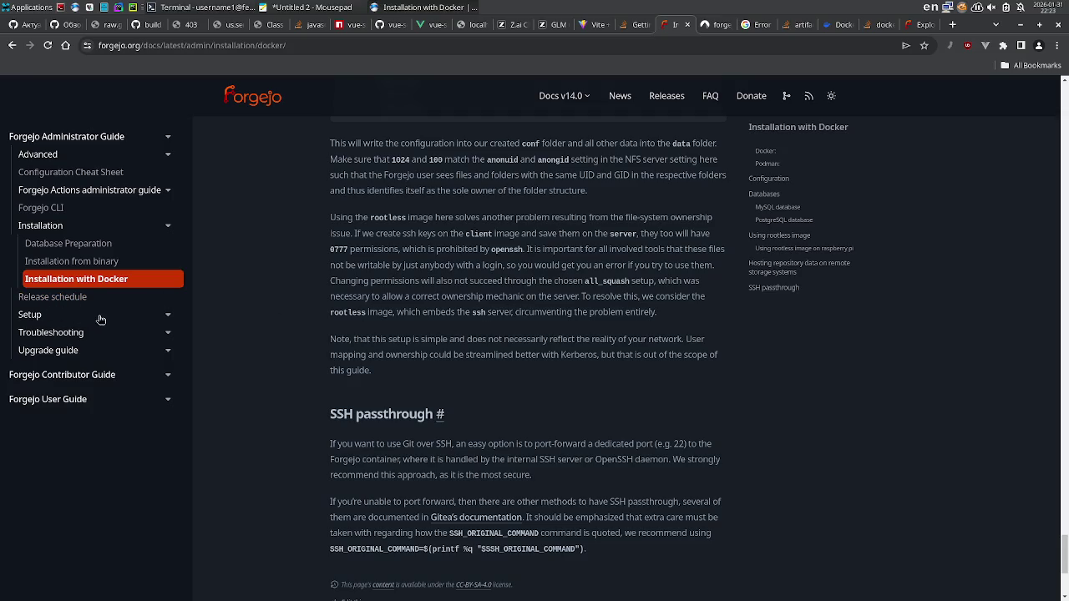
pyautogui.click(165, 315)
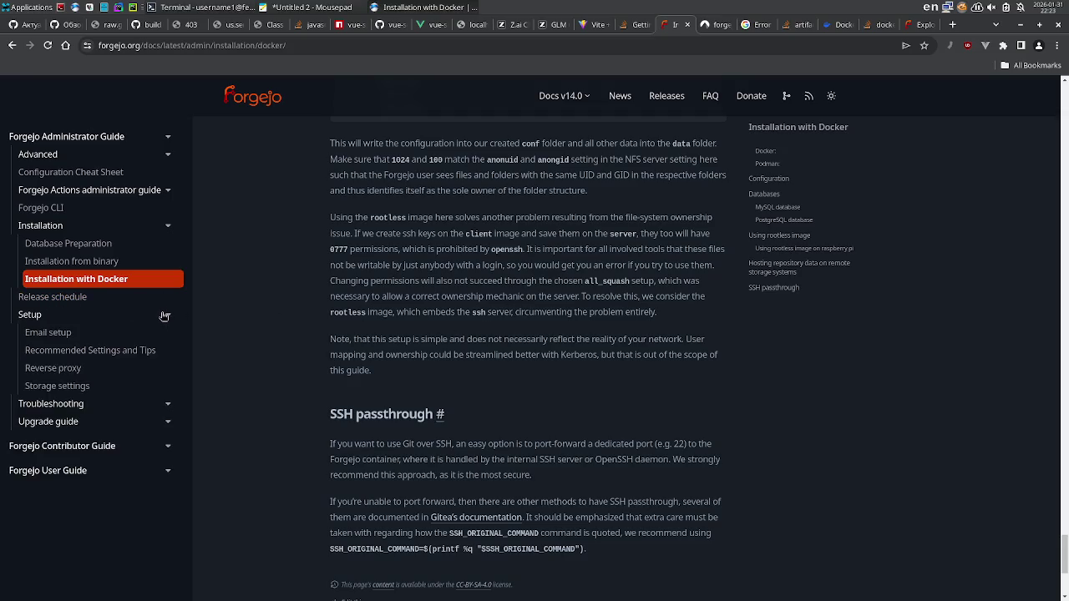
pyautogui.click(63, 367)
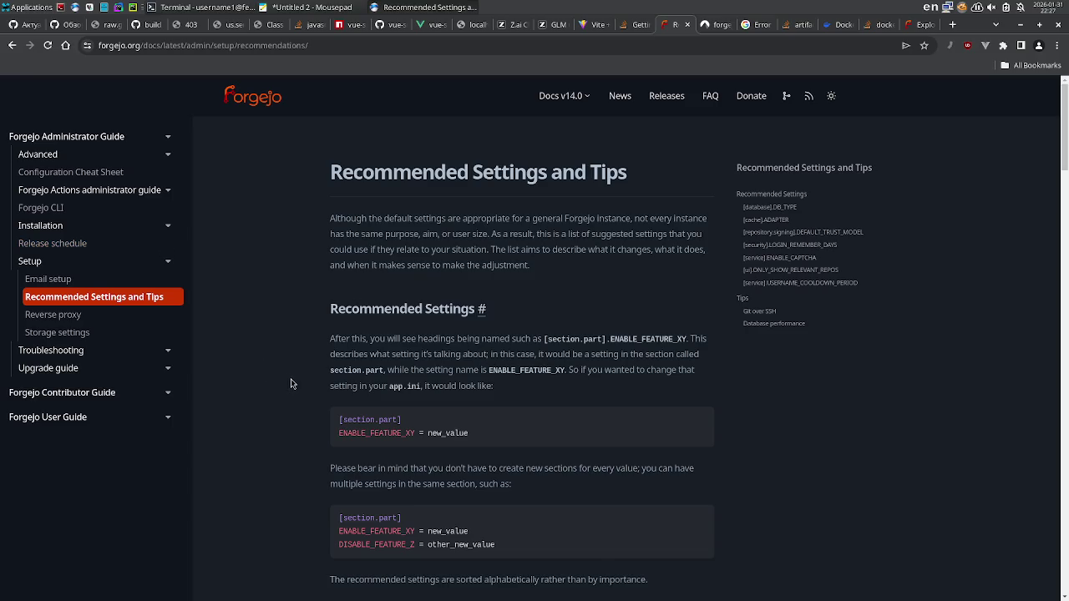
# - Scroll the Recommended Settings page past [database].DB_TYPE and [cache].ADAPTER to [repository.signing].DEFAULT_TRUST_MODEL
pyautogui.scroll(-3, 459, 405)
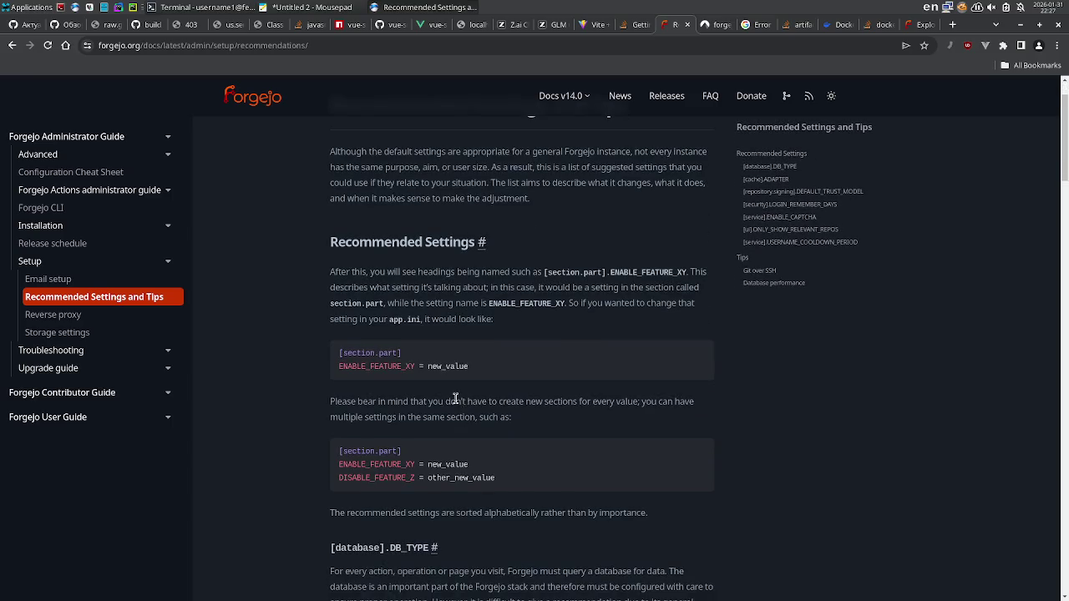
pyautogui.scroll(-8, 457, 395)
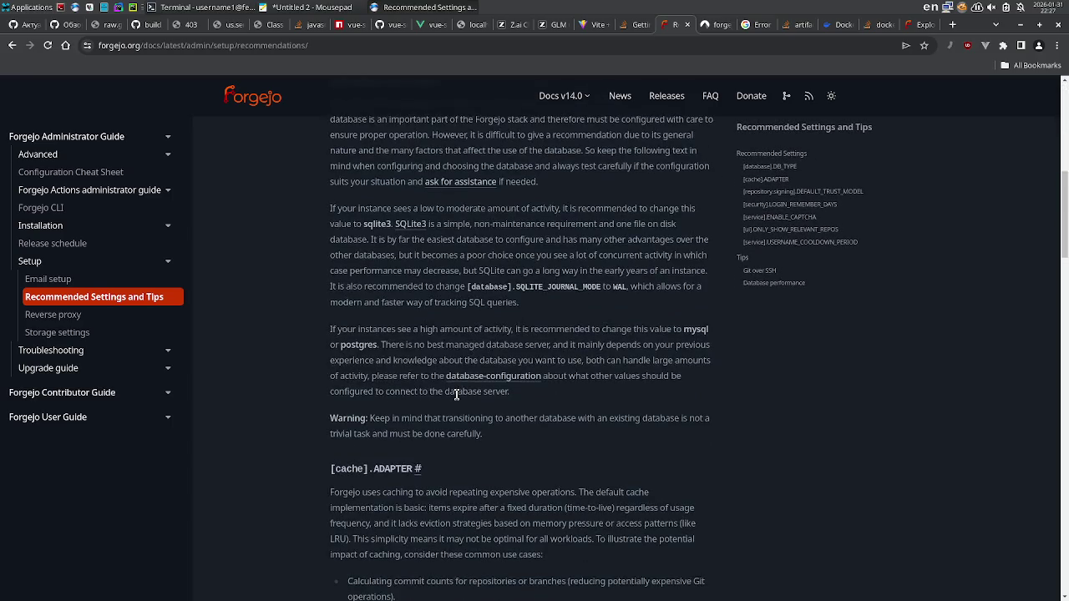
pyautogui.scroll(10, 456, 395)
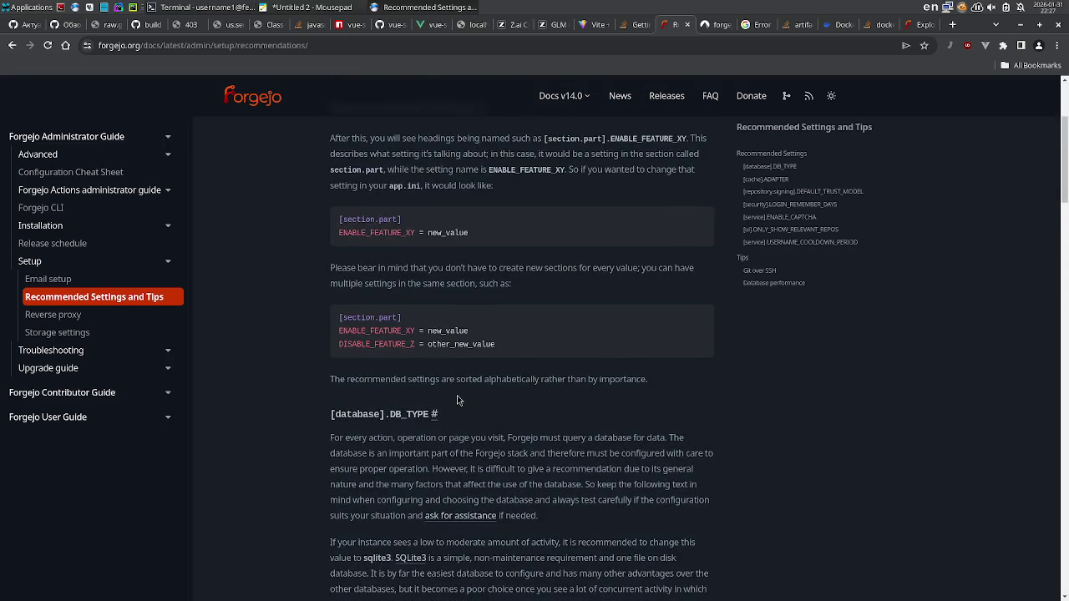
pyautogui.scroll(-3, 457, 397)
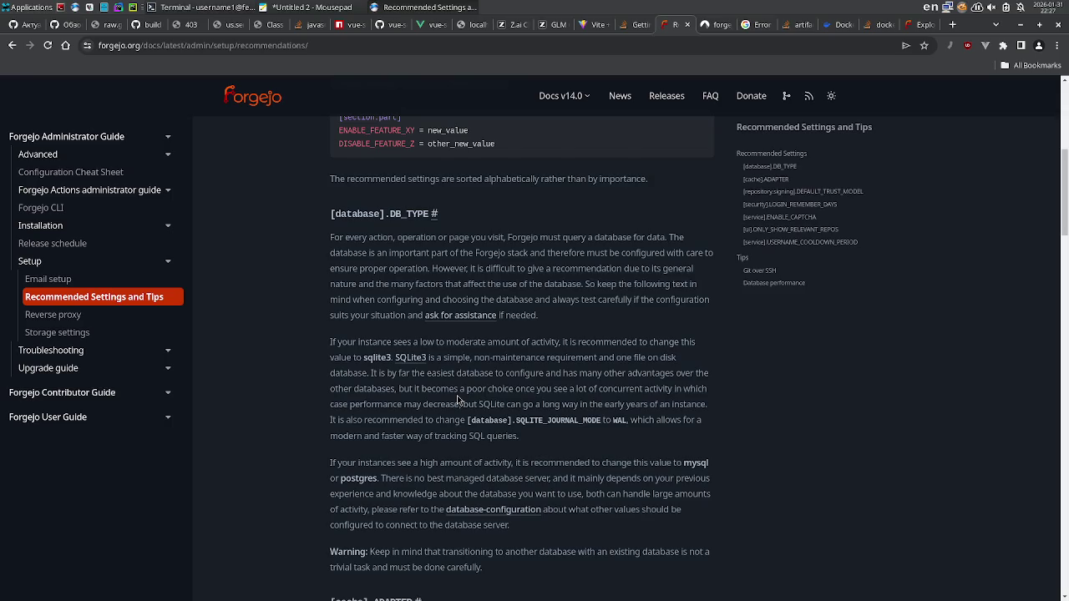
pyautogui.scroll(-4, 456, 397)
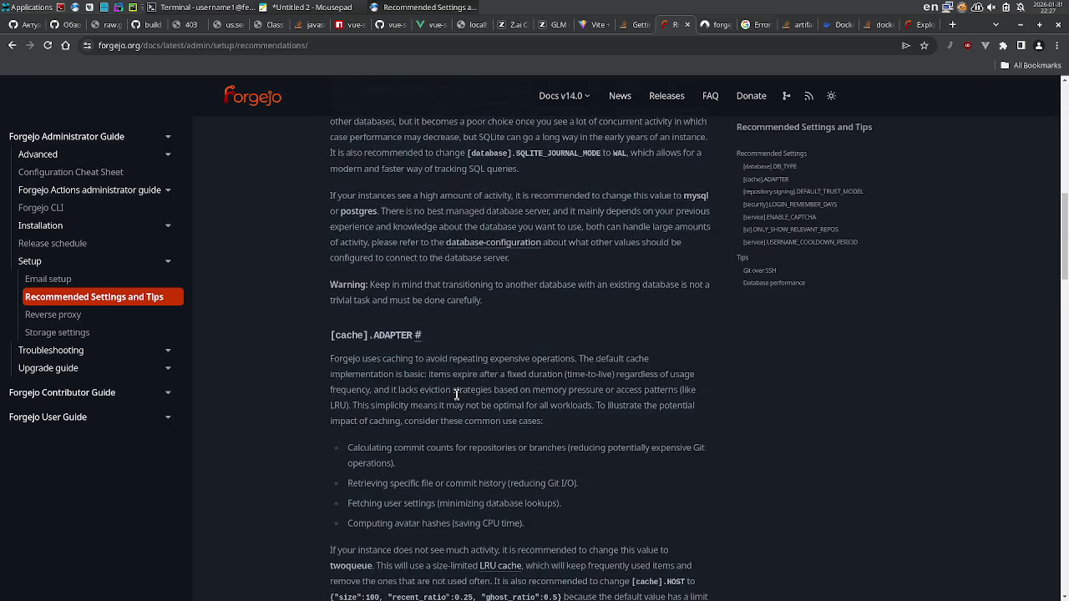
pyautogui.scroll(-1, 456, 395)
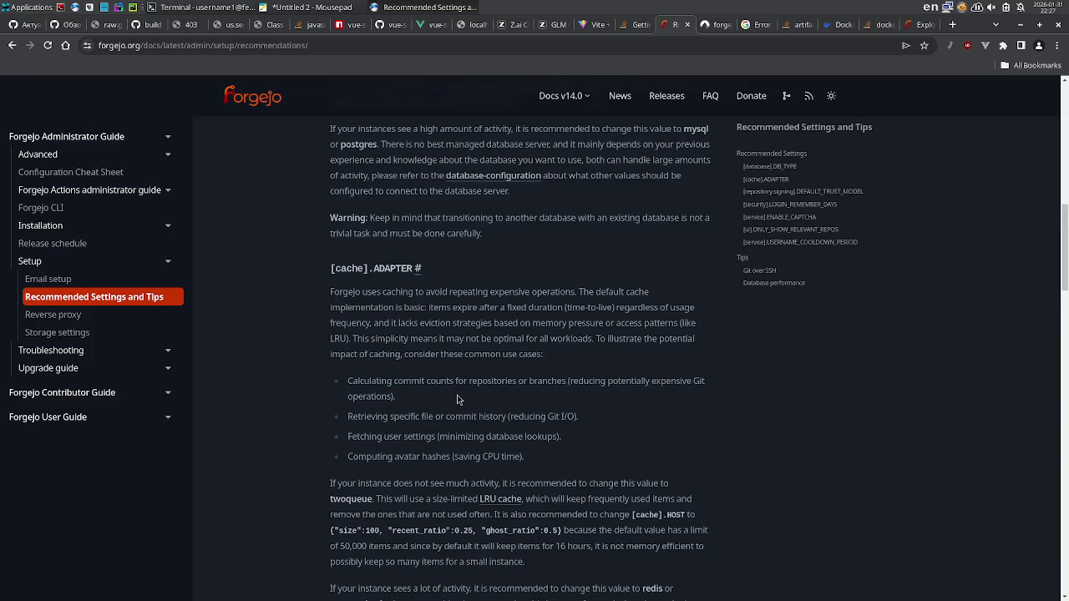
pyautogui.scroll(-3, 457, 400)
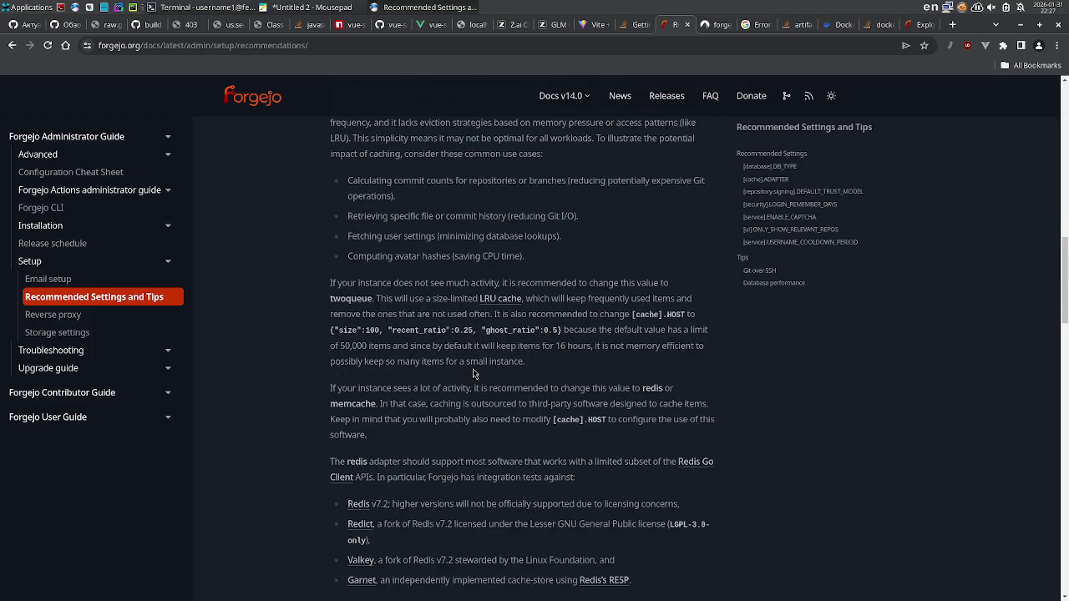
pyautogui.scroll(-4, 484, 373)
pyautogui.scroll(-1, 484, 372)
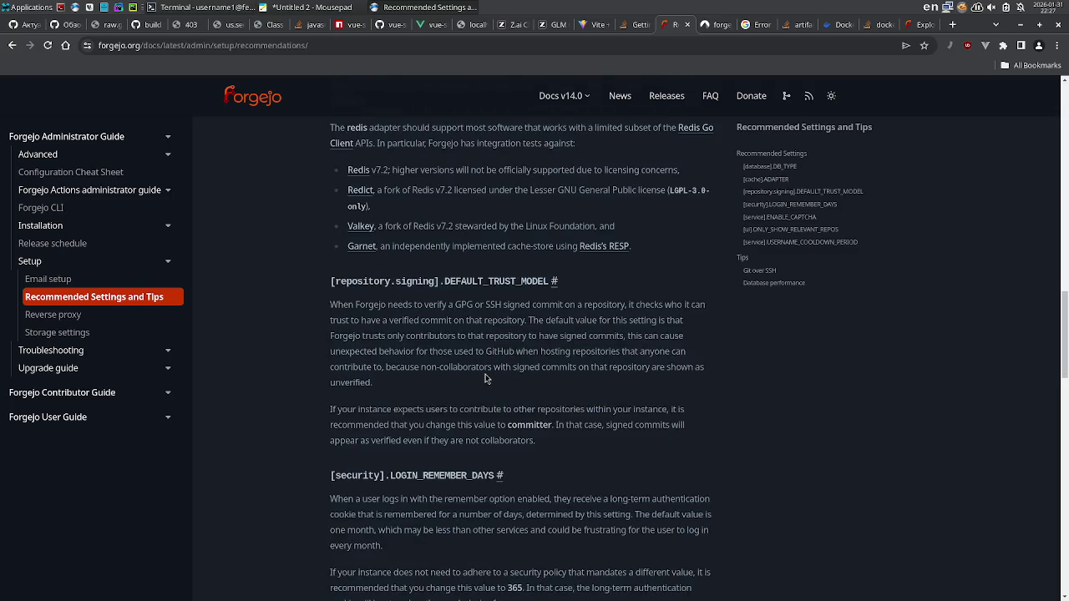
# - Go to the Reverse proxy page under Setup and skim its proxy use cases
pyautogui.click(64, 318)
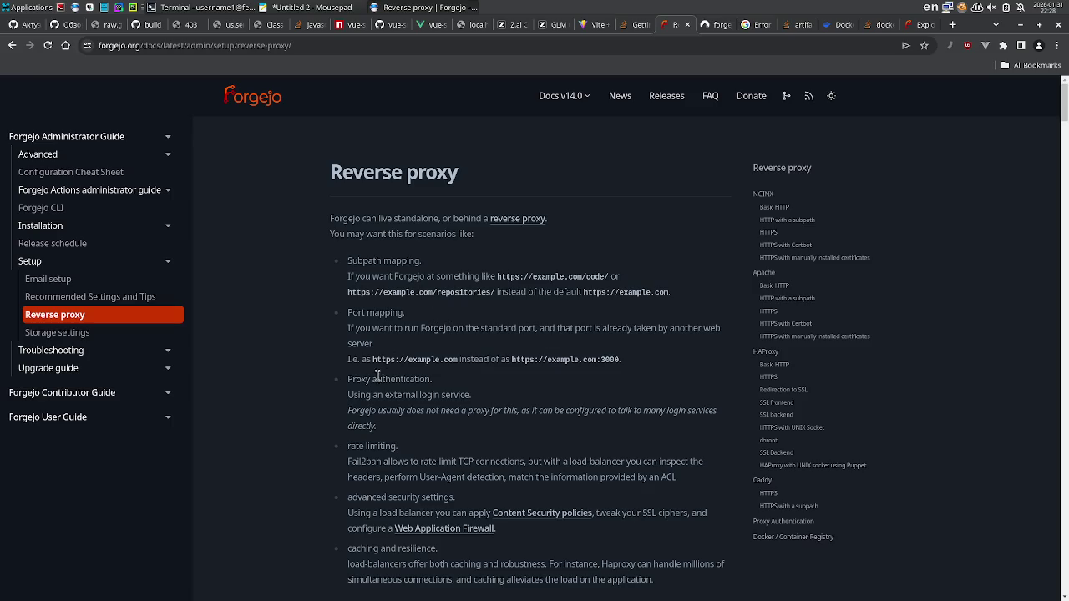
pyautogui.scroll(-1, 389, 378)
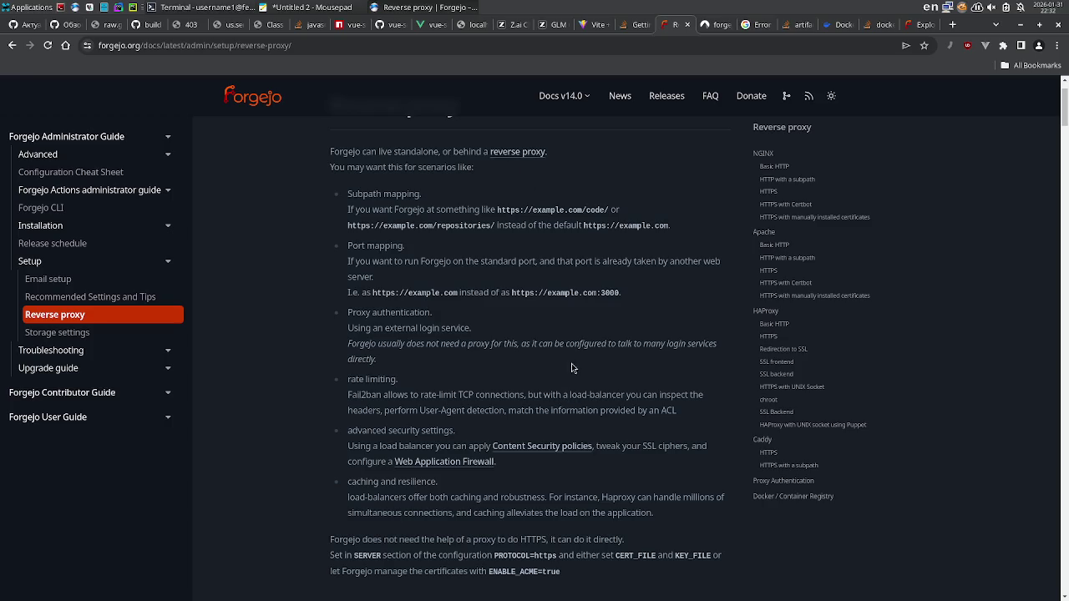
# - Scroll the Reverse proxy page to the NGINX Basic HTTP server block proxying to port 3000
pyautogui.scroll(-2, 566, 355)
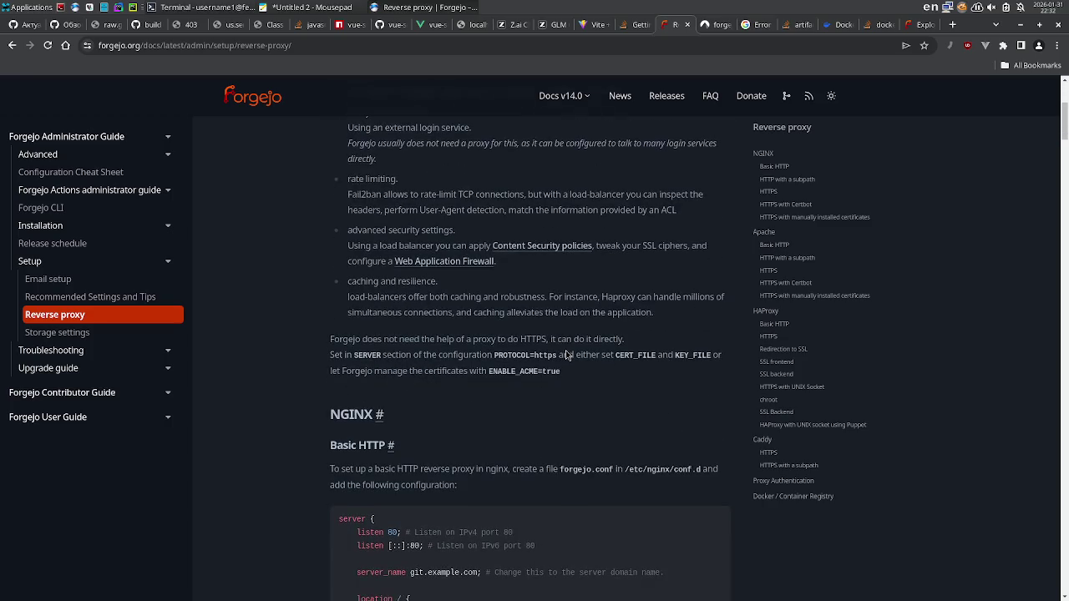
pyautogui.scroll(-3, 565, 351)
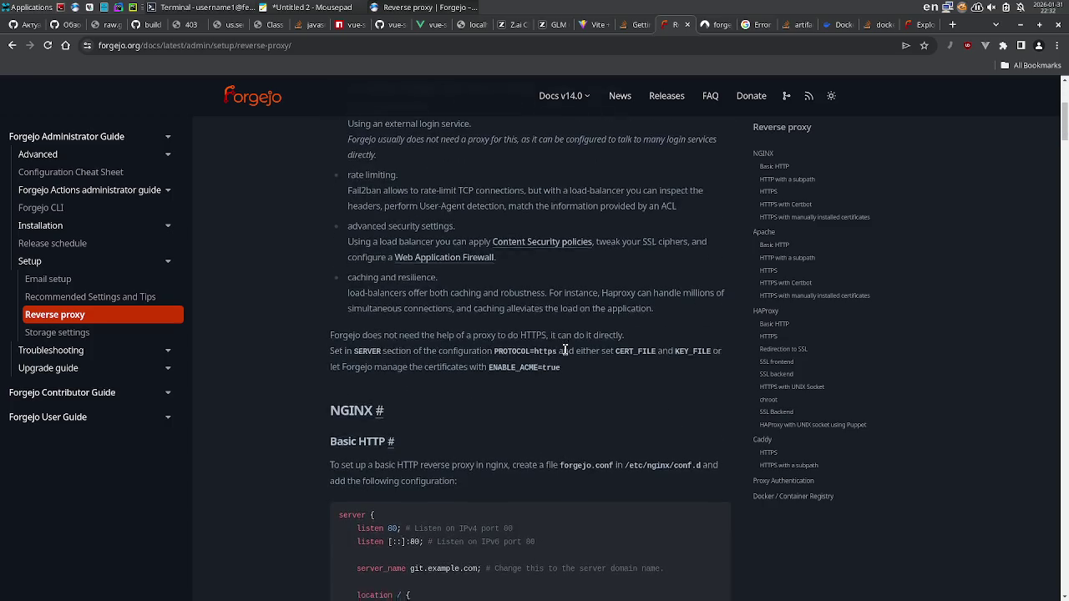
pyautogui.scroll(1, 565, 355)
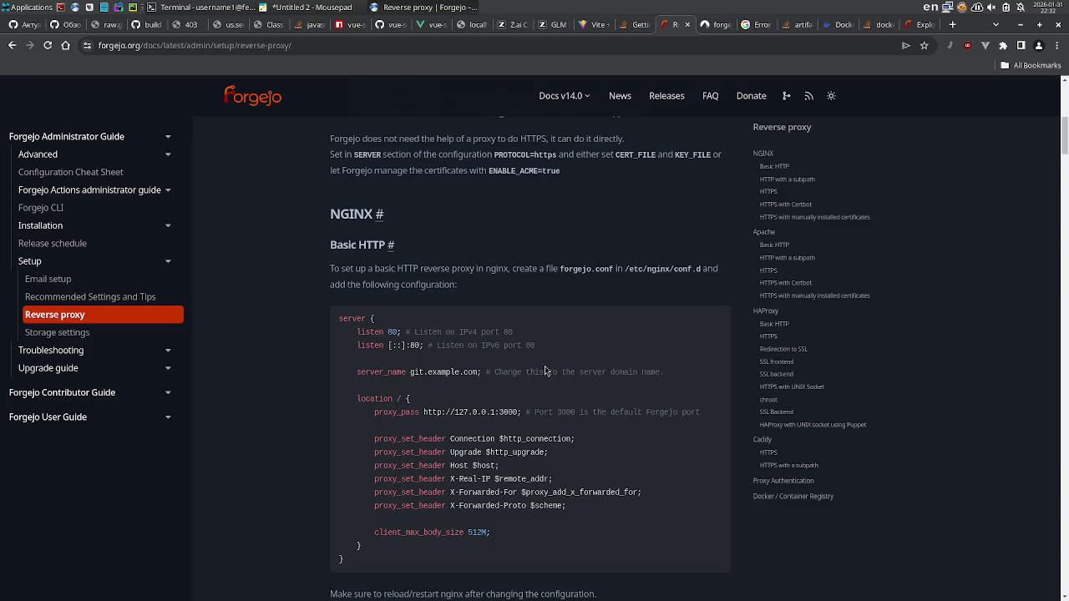
pyautogui.scroll(-1, 543, 372)
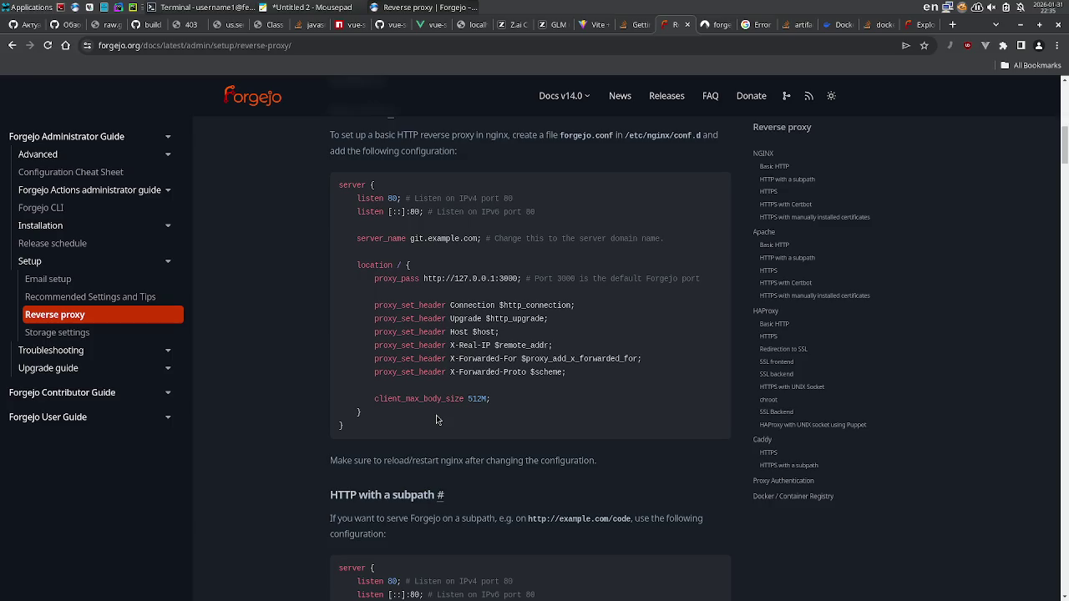
pyautogui.scroll(-3, 436, 415)
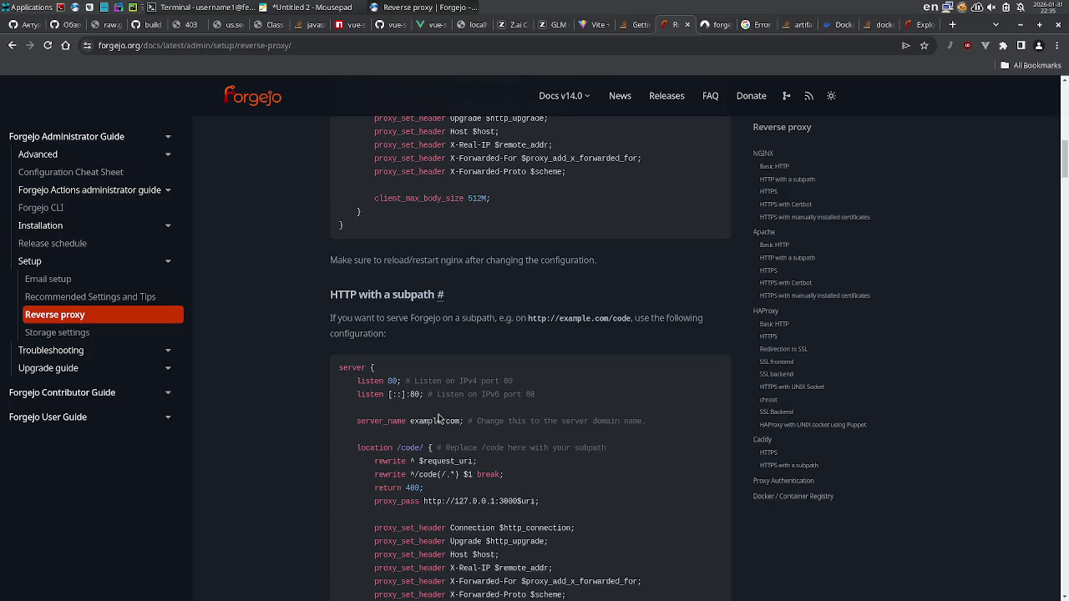
# - Highlight the proxy_pass through client_max_body_size lines of the Basic HTTP block, then deselect them
pyautogui.scroll(-1, 439, 417)
pyautogui.scroll(2, 441, 417)
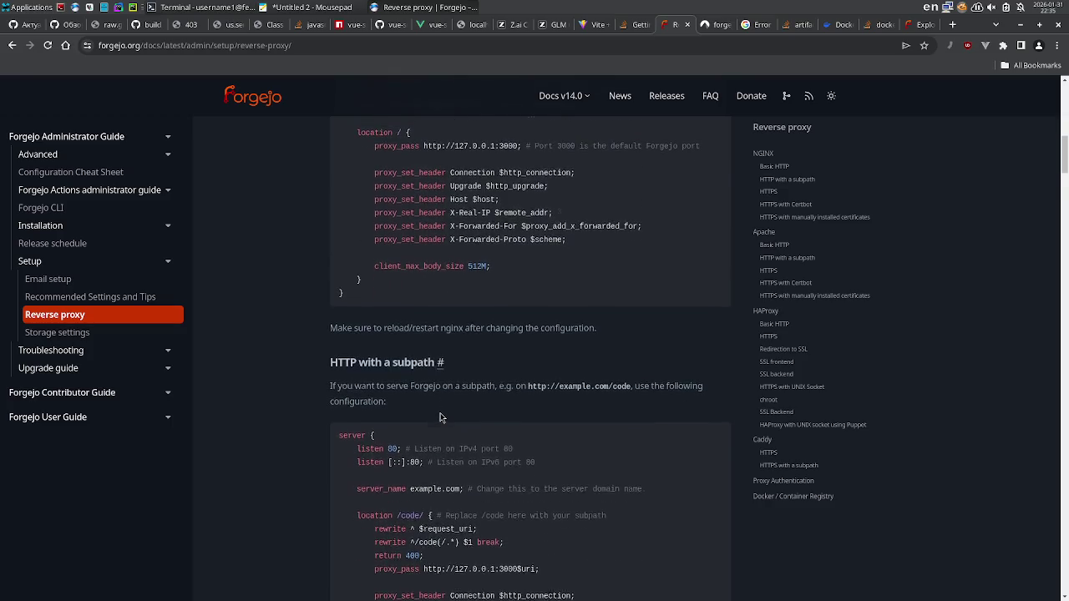
pyautogui.scroll(2, 441, 417)
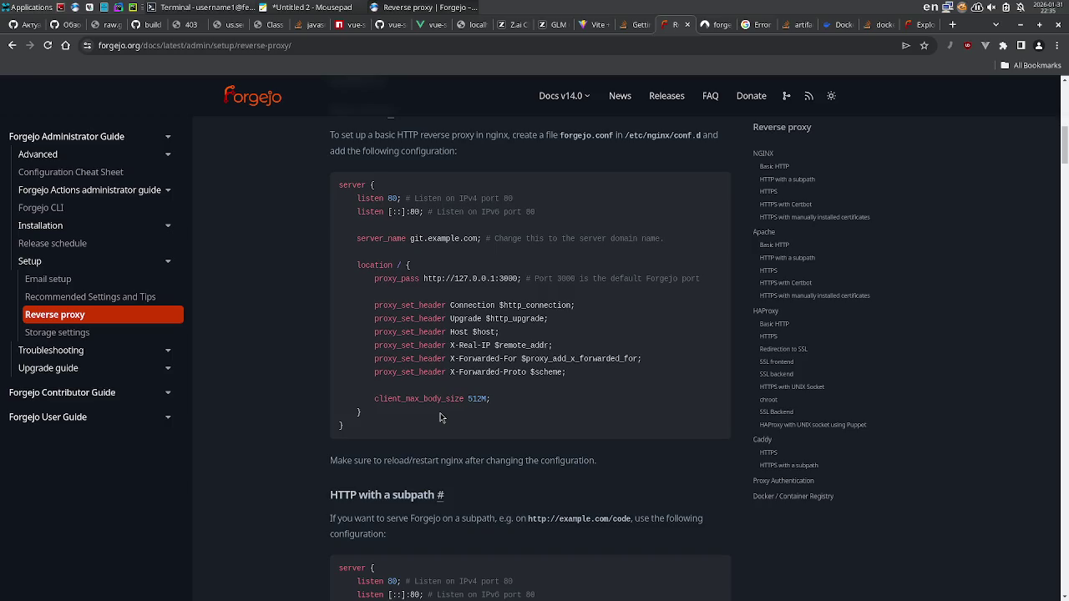
pyautogui.scroll(-2, 441, 418)
pyautogui.scroll(2, 441, 418)
pyautogui.scroll(-2, 441, 417)
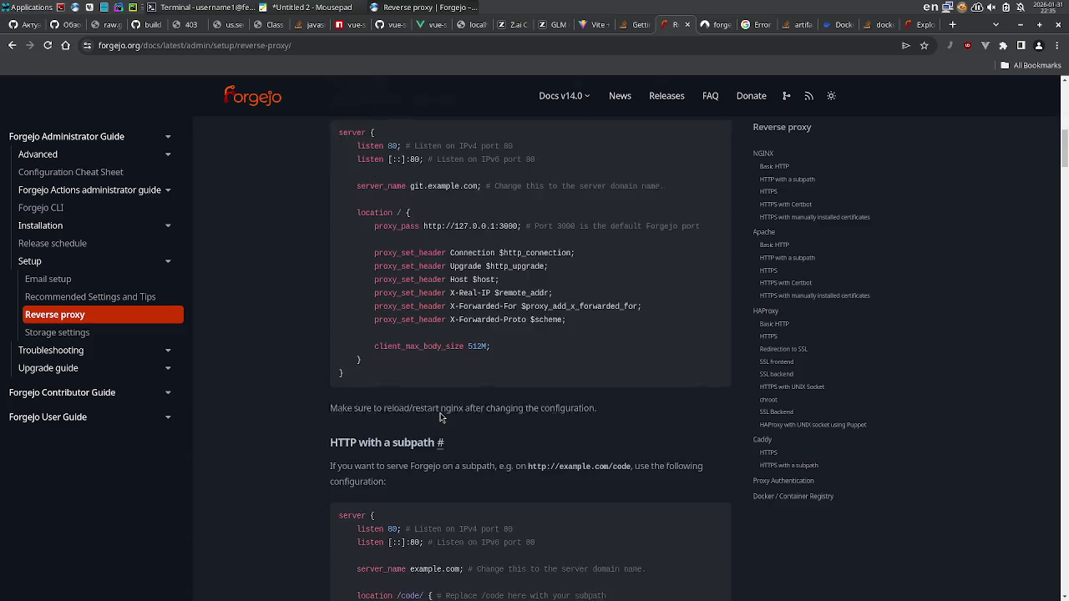
pyautogui.moveTo(356, 214); pyautogui.dragTo(398, 334)
pyautogui.click(398, 334)
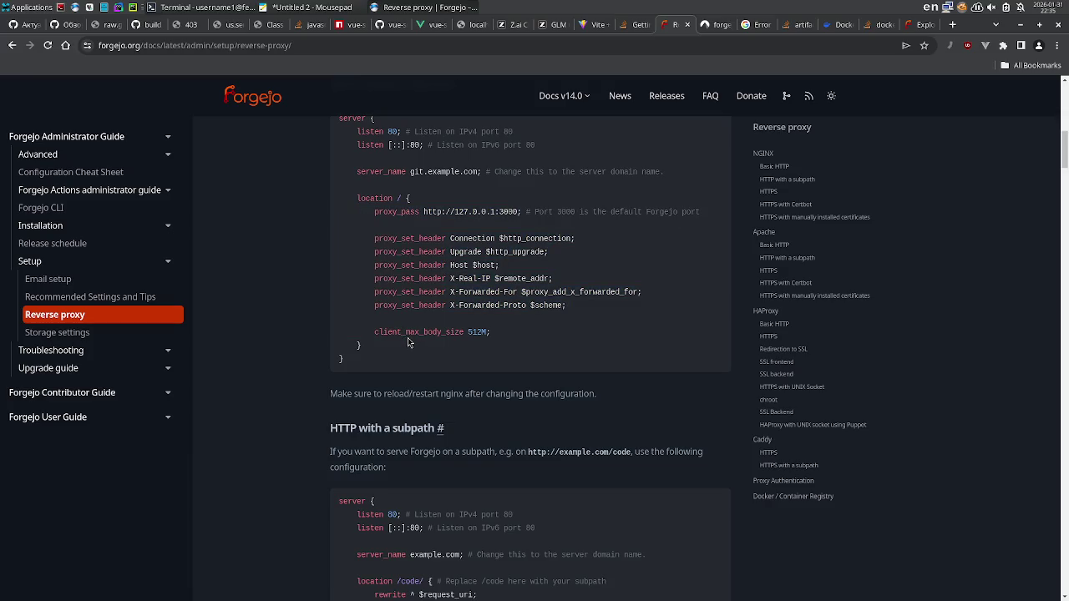
# - Scroll down to the nginx HTTPS and 'HTTPS with Certbot' instructions
pyautogui.scroll(-3, 407, 338)
pyautogui.scroll(-4, 403, 338)
pyautogui.scroll(-2, 402, 337)
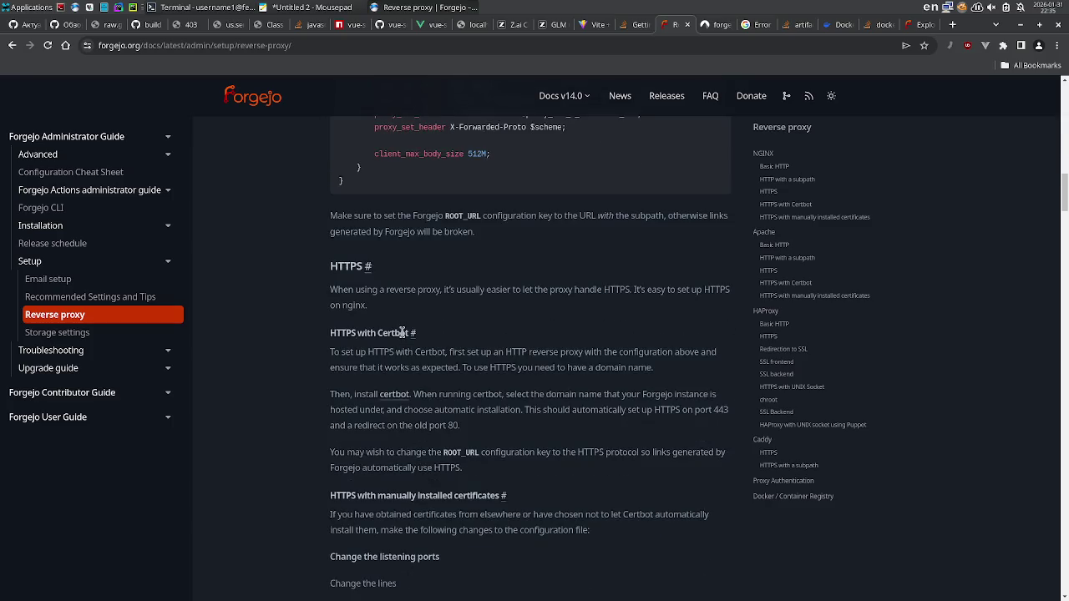
# - Leave the documentation for the server's root shell prompt in Xfce Terminal
pyautogui.scroll(2, 403, 332)
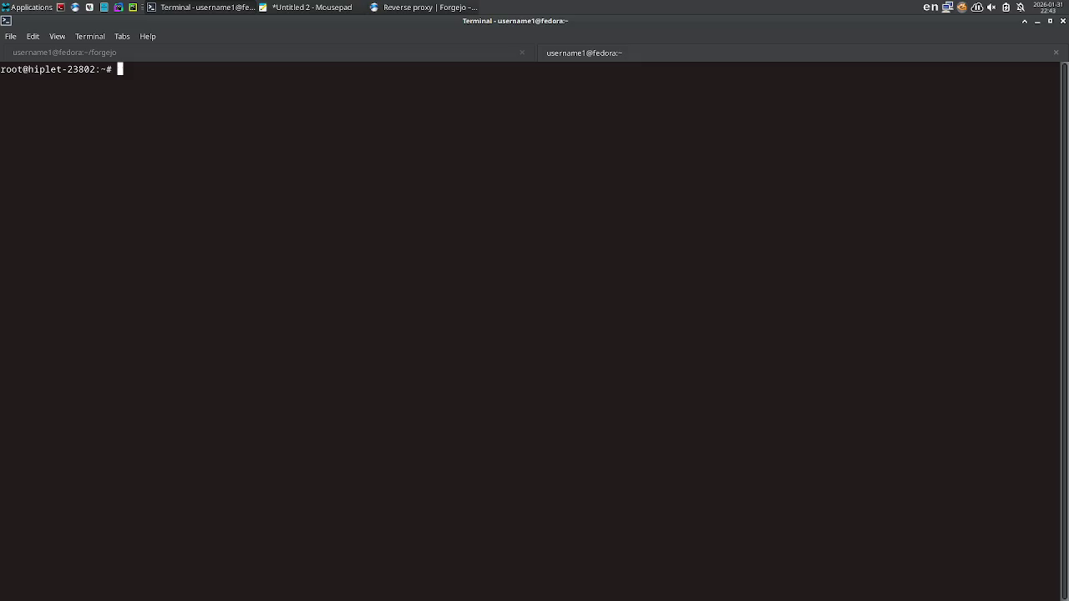
# - Go to /etc/nginx/conf.d and list its site config files with ls -l
pyautogui.write('cd /etc/n')
pyautogui.write('g')
pyautogui.press('Tab')
pyautogui.write('co')
pyautogui.press('Tab')
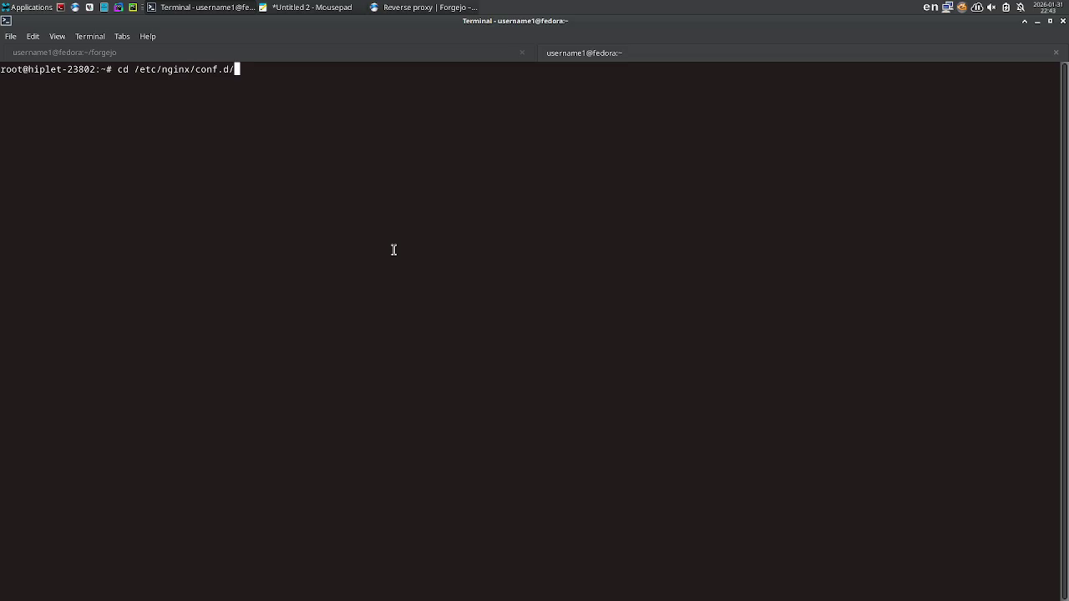
pyautogui.press('Return')
pyautogui.write('ls -l')
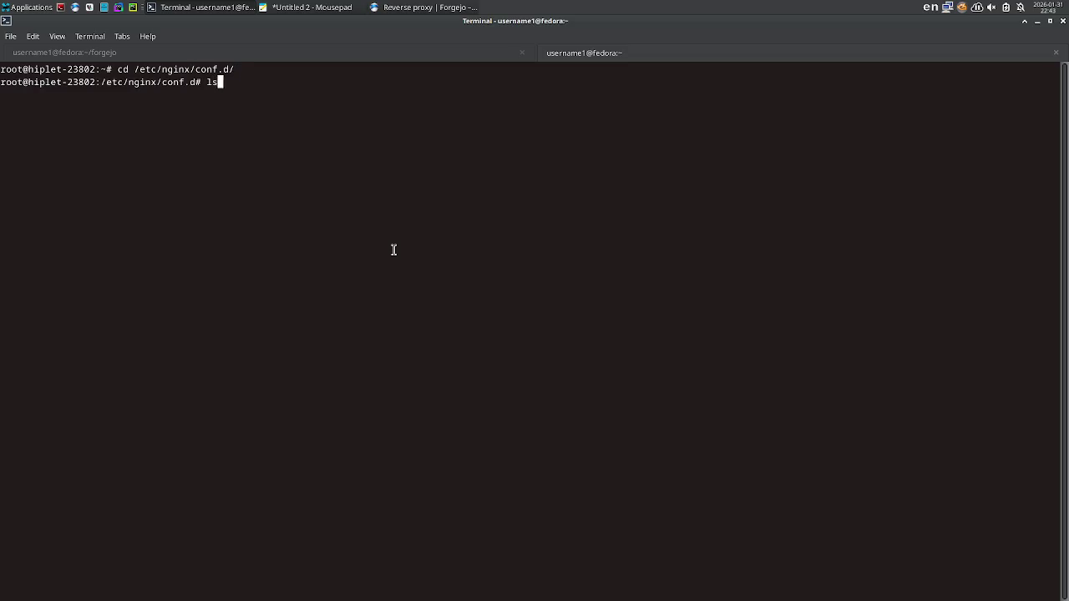
pyautogui.press('Return')
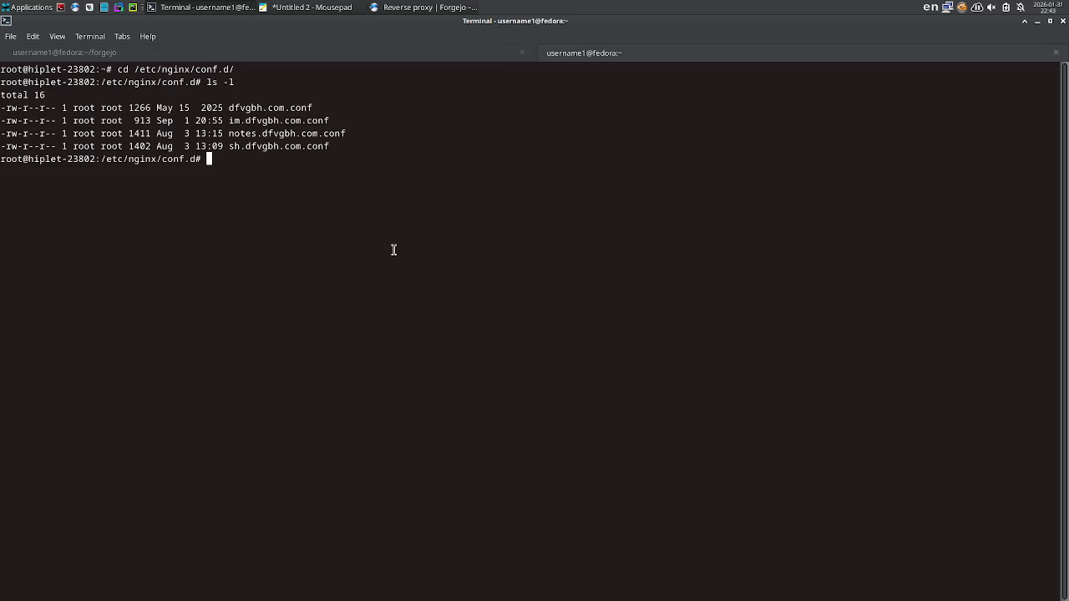
# - Copy sh.dfvgbh.com.conf to a new file named git.dfvgbh.com.conf
pyautogui.write('cp sh')
pyautogui.press('Tab')
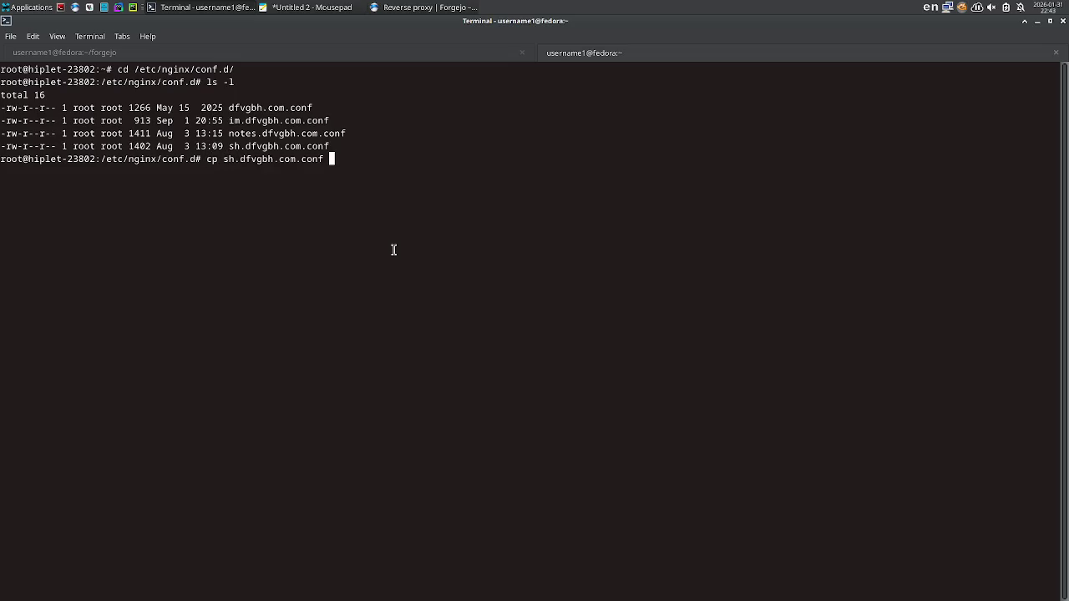
pyautogui.write('sh')
pyautogui.press('Tab')
pyautogui.press('Left')
pyautogui.press('Left')
pyautogui.press('Left')
pyautogui.press('Left')
pyautogui.press('Left')
pyautogui.press('Left')
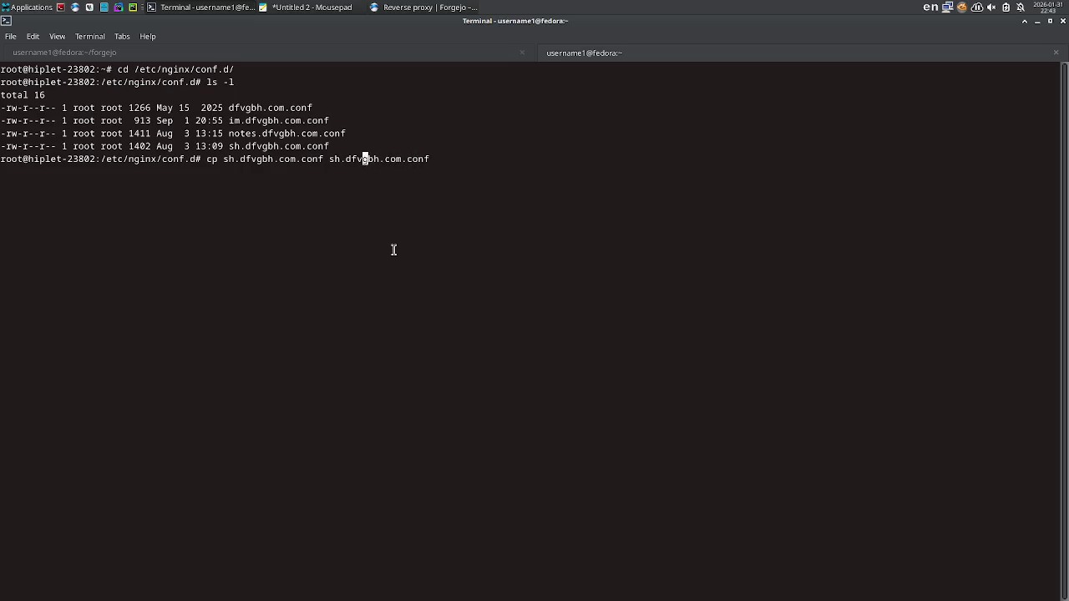
pyautogui.press('BackSpace')
pyautogui.press('BackSpace')
pyautogui.press('BackSpace')
pyautogui.write('git.')
pyautogui.press('Return')
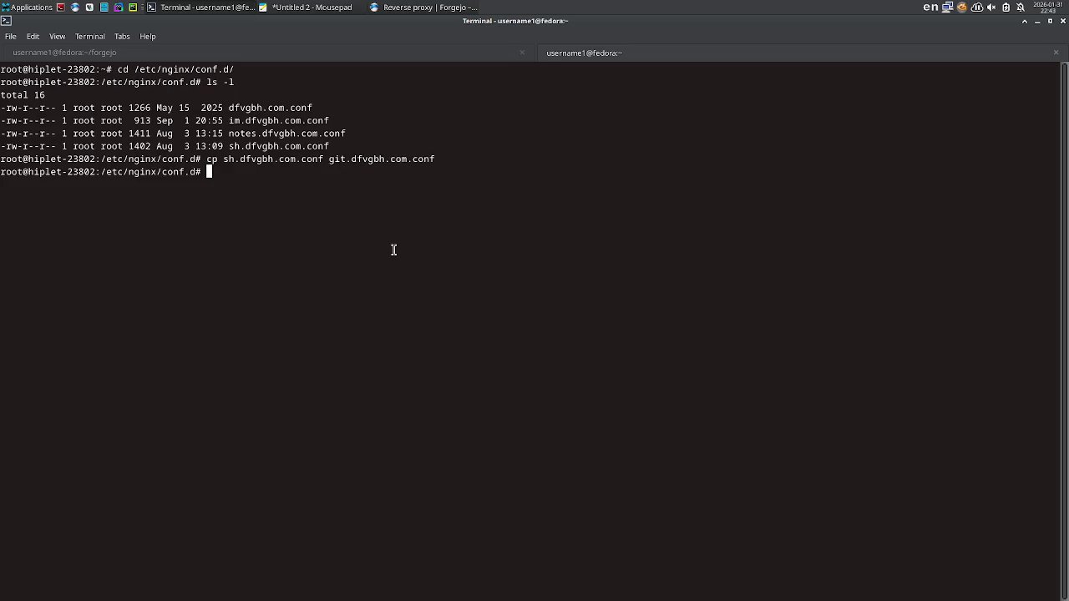
# - Open git.dfvgbh.com.conf in nano
pyautogui.write('nano ')
pyautogui.write('gi')
pyautogui.press('Tab')
pyautogui.press('Return')
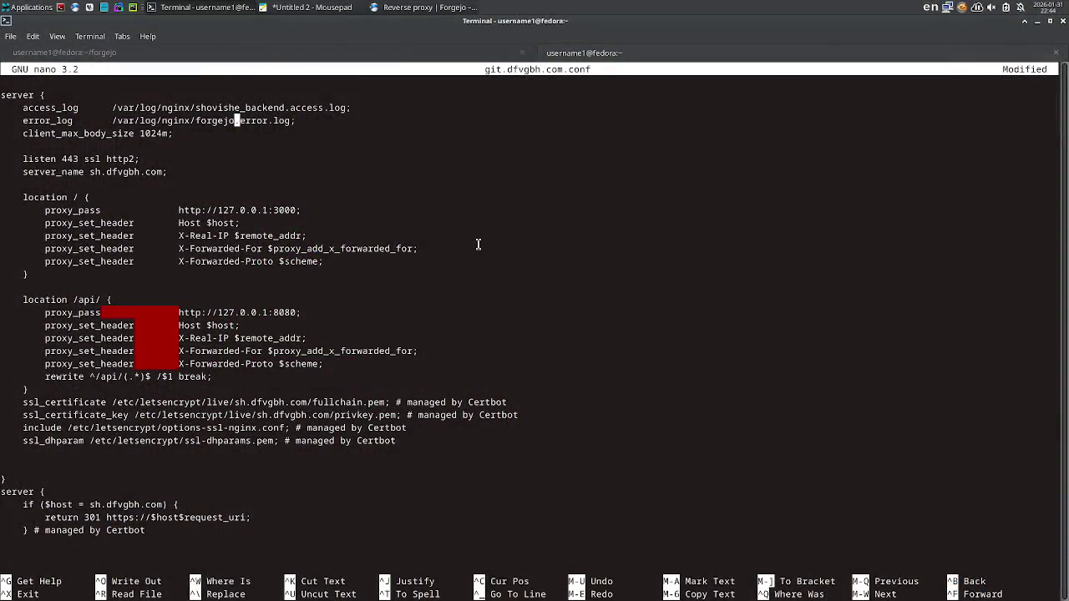
# - Rename the access log to forgejo. and change the proxy_pass port from 3000 to 33000
pyautogui.press('Up')
pyautogui.press('Right')
pyautogui.press('Right')
pyautogui.press('Right')
pyautogui.press('Right')
pyautogui.press('Right')
pyautogui.press('Right')
pyautogui.press('BackSpace')
pyautogui.press('BackSpace')
pyautogui.press('BackSpace')
pyautogui.press('BackSpace')
pyautogui.press('BackSpace')
pyautogui.press('BackSpace')
pyautogui.press('BackSpace')
pyautogui.press('BackSpace')
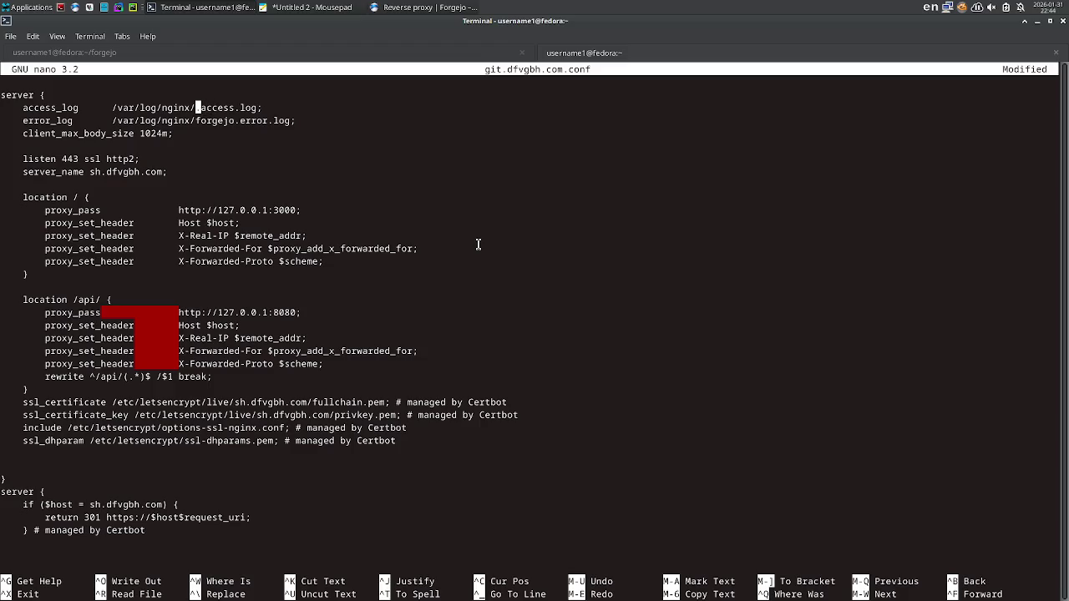
pyautogui.write('forgejo.')
pyautogui.press('Down')
pyautogui.press('Down')
pyautogui.press('Down')
pyautogui.press('Down')
pyautogui.press('Down')
pyautogui.press('Down')
pyautogui.press('Right')
pyautogui.press('Right')
pyautogui.press('Right')
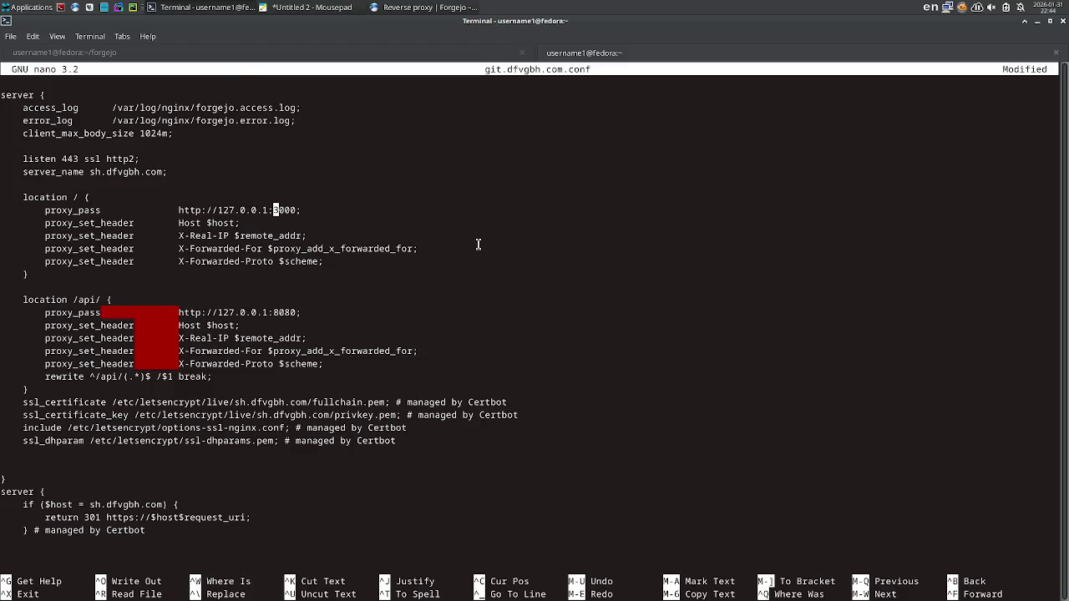
pyautogui.write('3')
pyautogui.press('Right')
pyautogui.press('Down')
pyautogui.press('Down')
pyautogui.press('Down')
pyautogui.press('Down')
pyautogui.press('Down')
pyautogui.press('Down')
pyautogui.press('Down')
pyautogui.press('Down')
# - Delete the entire location /api/ block, leaving an empty line in its place
pyautogui.press('BackSpace')
pyautogui.press('BackSpace')
pyautogui.press('BackSpace')
pyautogui.press('BackSpace')
pyautogui.press('BackSpace')
pyautogui.press('BackSpace')
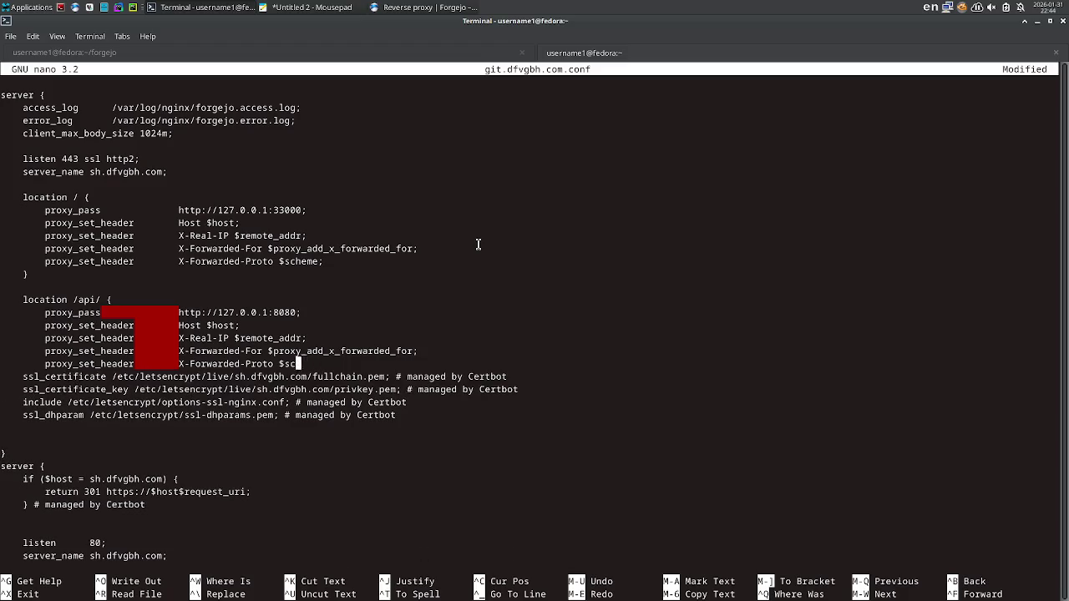
pyautogui.press('BackSpace')
pyautogui.press('BackSpace')
pyautogui.press('BackSpace')
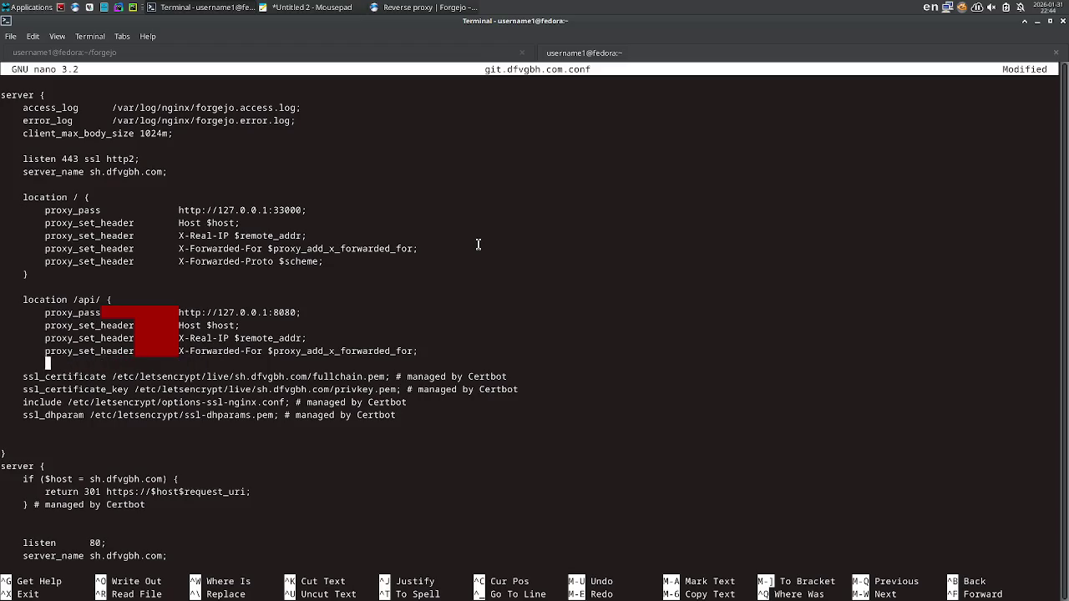
pyautogui.press('BackSpace')
pyautogui.press('BackSpace')
pyautogui.press('BackSpace')
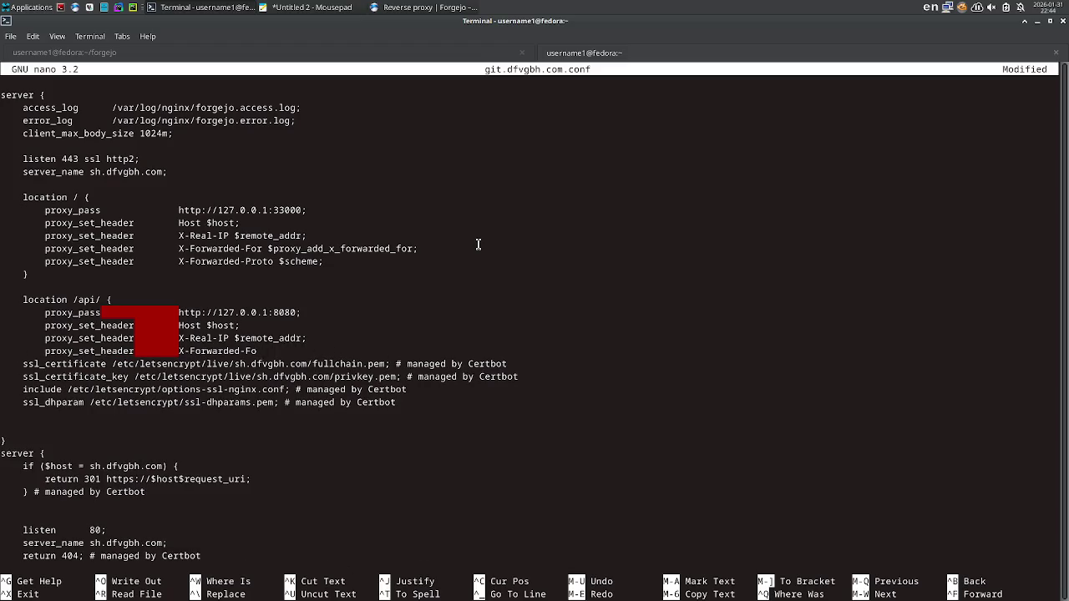
pyautogui.press('BackSpace')
pyautogui.press('BackSpace')
pyautogui.press('BackSpace')
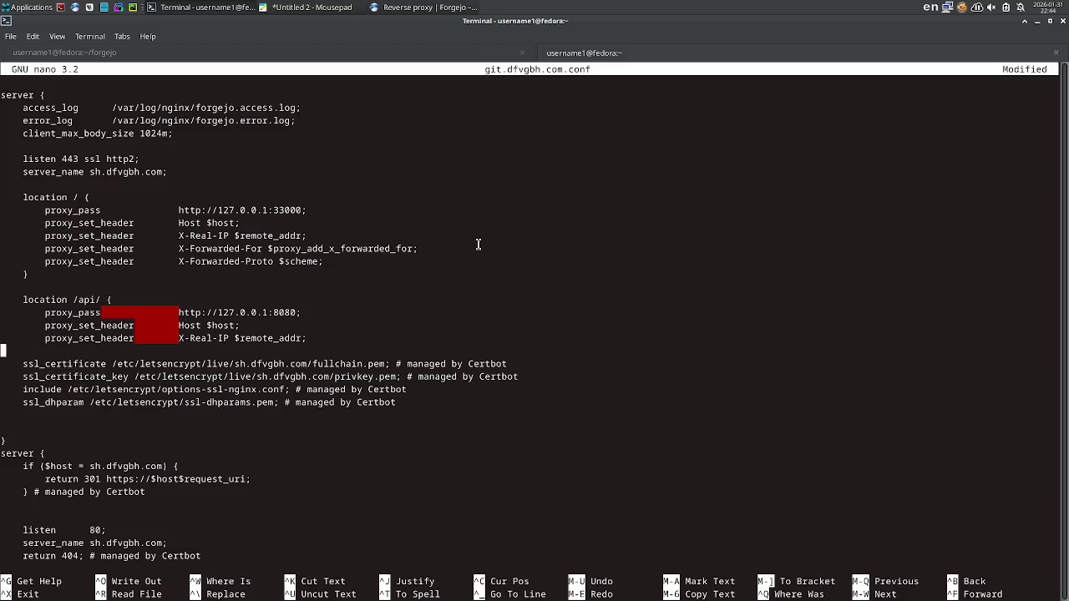
pyautogui.press('BackSpace')
pyautogui.press('BackSpace')
pyautogui.press('BackSpace')
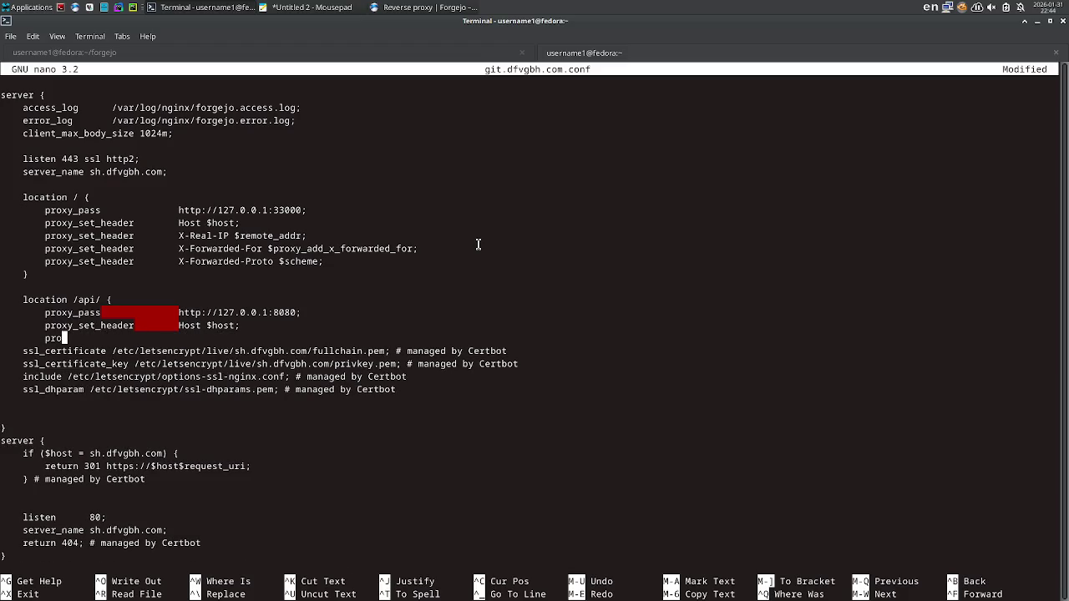
pyautogui.press('BackSpace')
pyautogui.press('BackSpace')
pyautogui.press('BackSpace')
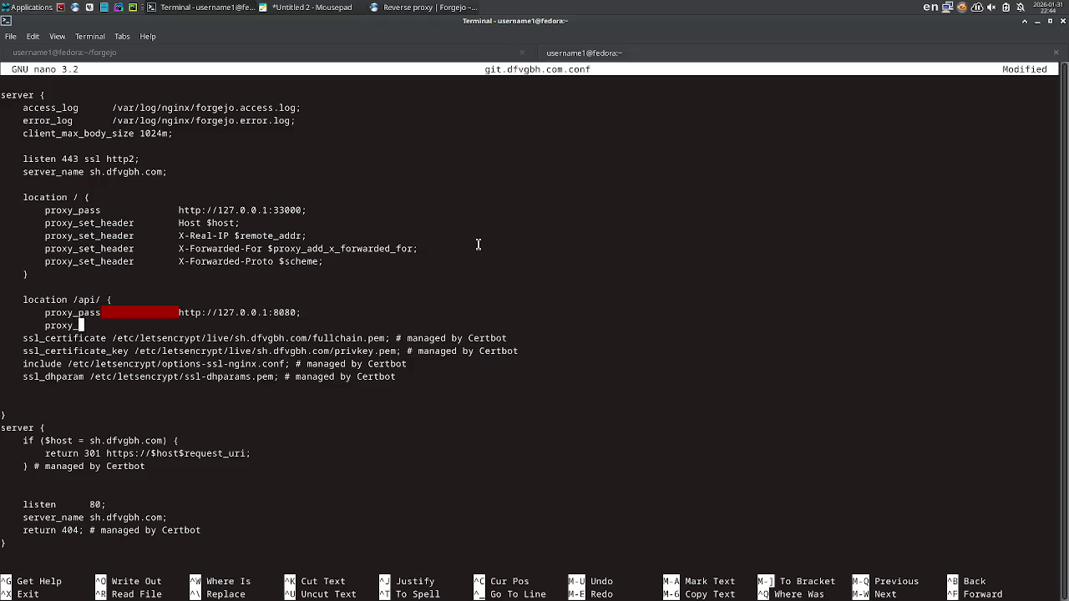
pyautogui.press('BackSpace')
pyautogui.press('BackSpace')
pyautogui.press('BackSpace')
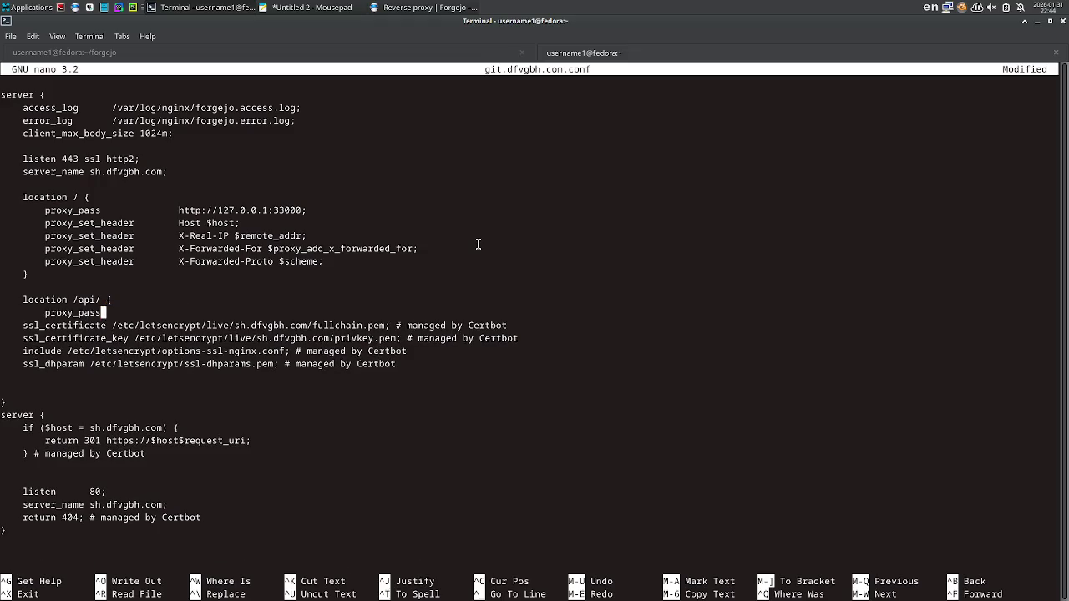
pyautogui.press('BackSpace')
pyautogui.press('BackSpace')
pyautogui.press('BackSpace')
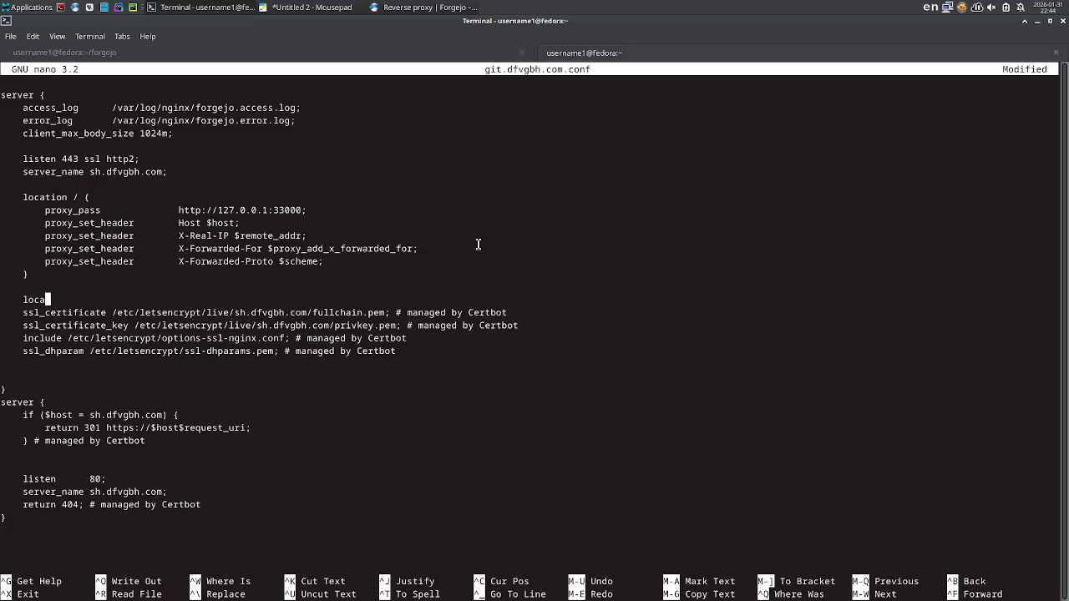
pyautogui.press('BackSpace')
pyautogui.press('BackSpace')
pyautogui.press('BackSpace')
pyautogui.press('Return')
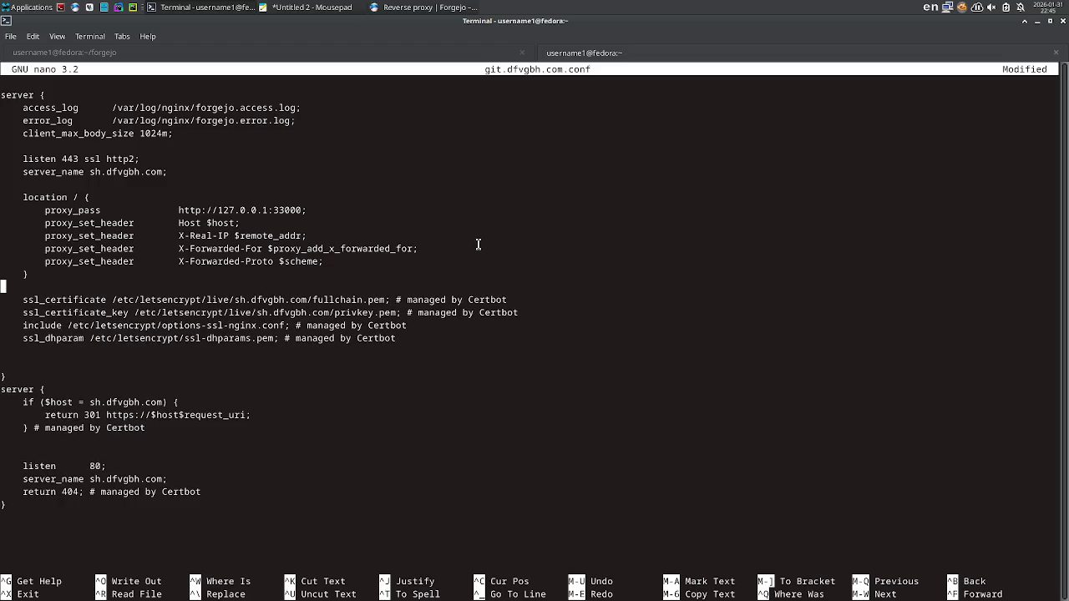
# - Change the HTTPS server_name domain from sh to git.dfvgbh.com
pyautogui.press('Down')
pyautogui.press('Down')
pyautogui.press('Up')
pyautogui.press('Up')
pyautogui.press('Up')
pyautogui.press('Up')
pyautogui.press('Right')
pyautogui.press('Right')
pyautogui.press('Right')
pyautogui.press('Right')
pyautogui.press('BackSpace')
pyautogui.press('BackSpace')
pyautogui.write('git')
# - Switch the $host check and the port-80 server_name from sh to git.dfvgbh.com
pyautogui.press('Down')
pyautogui.press('Down')
pyautogui.press('Down')
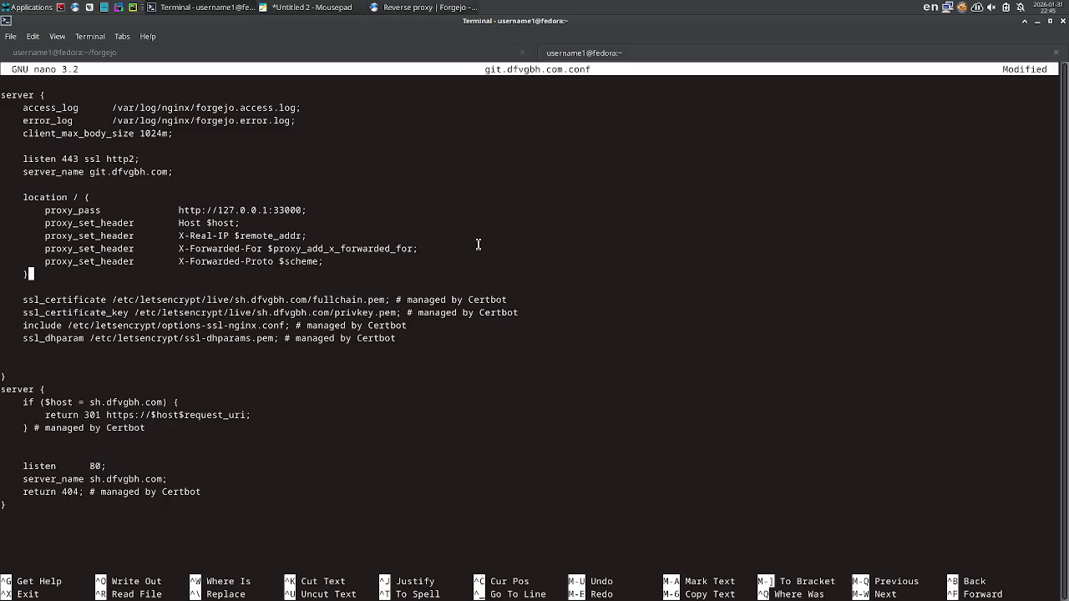
pyautogui.press('Down')
pyautogui.press('Down')
pyautogui.press('Down')
pyautogui.press('Left')
pyautogui.press('BackSpace')
pyautogui.press('BackSpace')
pyautogui.write('git')
pyautogui.press('Down')
pyautogui.press('Down')
pyautogui.press('Down')
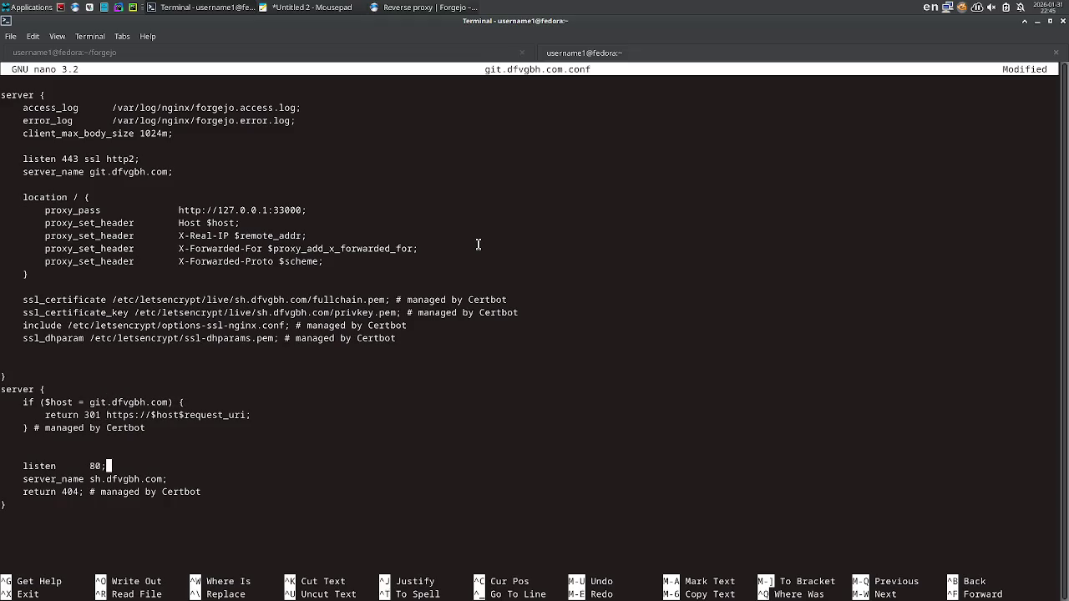
pyautogui.press('Down')
pyautogui.press('Left')
pyautogui.press('BackSpace')
pyautogui.press('BackSpace')
pyautogui.write('git')
# - Save git.dfvgbh.com.conf, exit nano, and reopen the file
pyautogui.hotkey('ctrl', 'o')
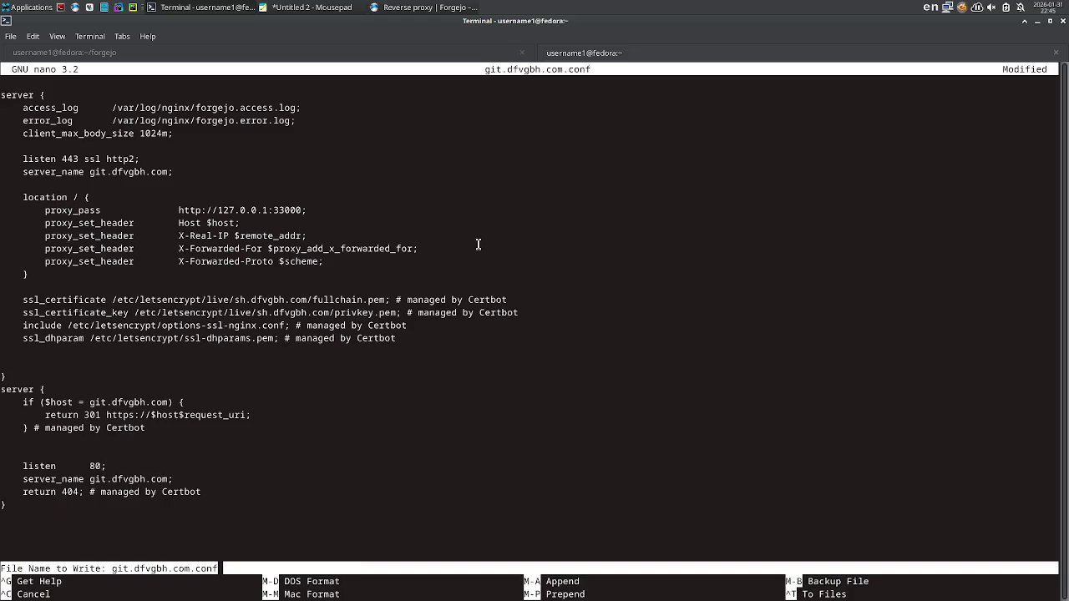
pyautogui.press('Return')
pyautogui.hotkey('ctrl', 'x')
pyautogui.press('Up')
pyautogui.press('Return')
pyautogui.press('Down')
pyautogui.press('Down')
pyautogui.press('Down')
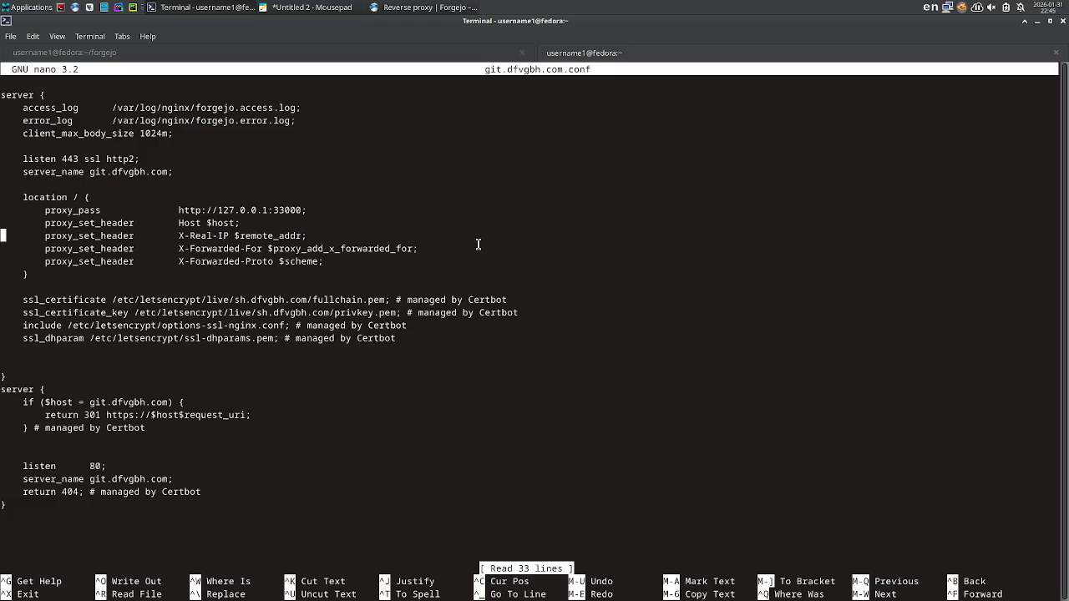
# - Replace sh. with git. in the fullchain and privkey certificate paths
pyautogui.press('Right')
pyautogui.press('Right')
pyautogui.press('Right')
pyautogui.press('Right')
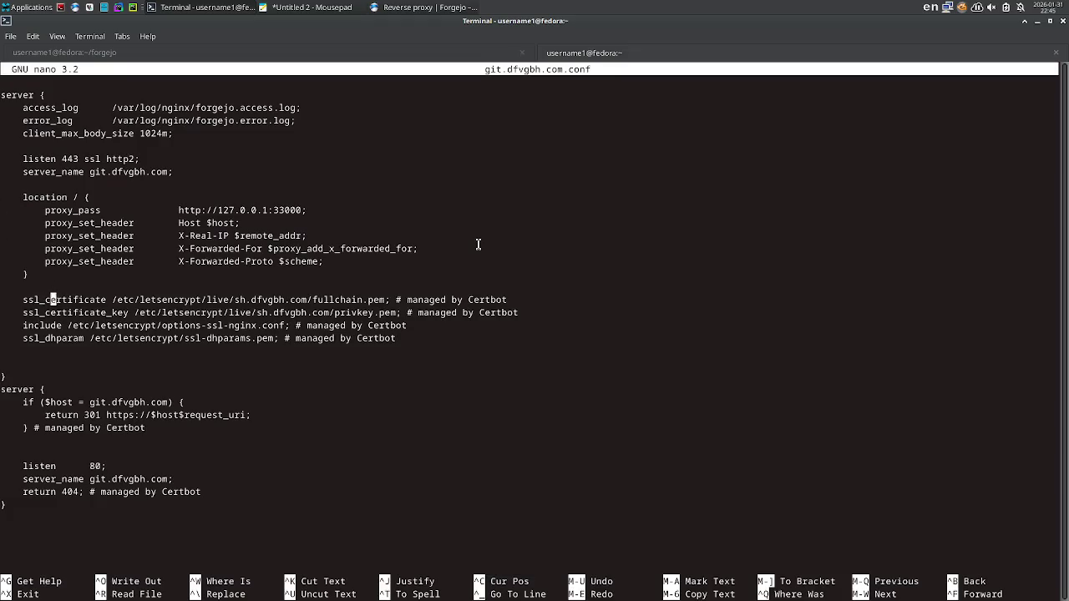
pyautogui.press('Right')
pyautogui.press('Right')
pyautogui.press('Right')
pyautogui.press('Delete')
pyautogui.press('Delete')
pyautogui.press('Delete')
pyautogui.write('git.')
pyautogui.press('Down')
pyautogui.press('Right')
pyautogui.press('Delete')
pyautogui.press('BackSpace')
pyautogui.write('git.')
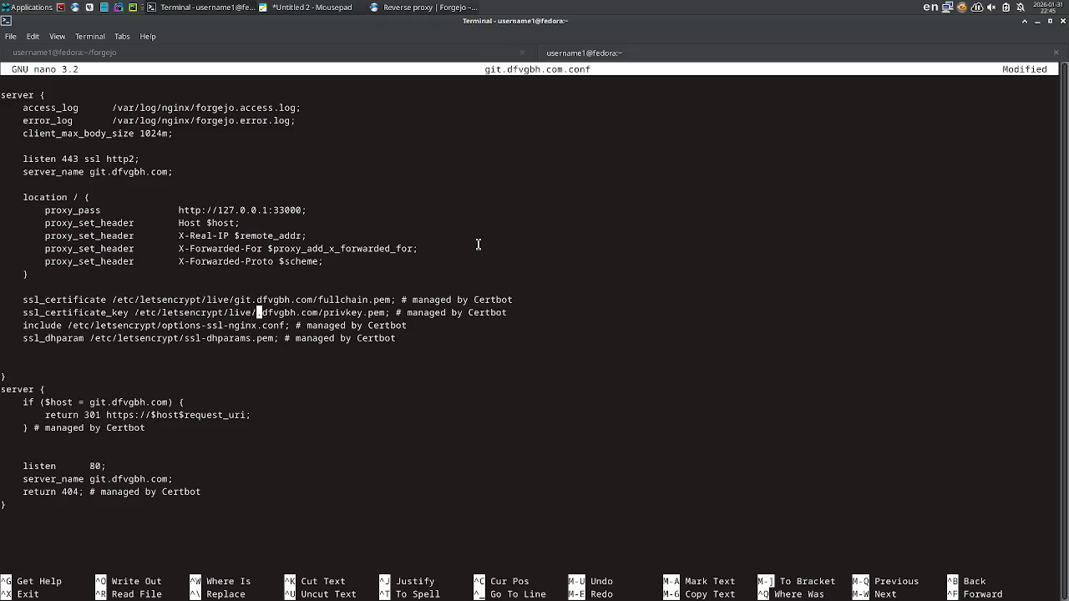
pyautogui.press('Down')
pyautogui.press('Down')
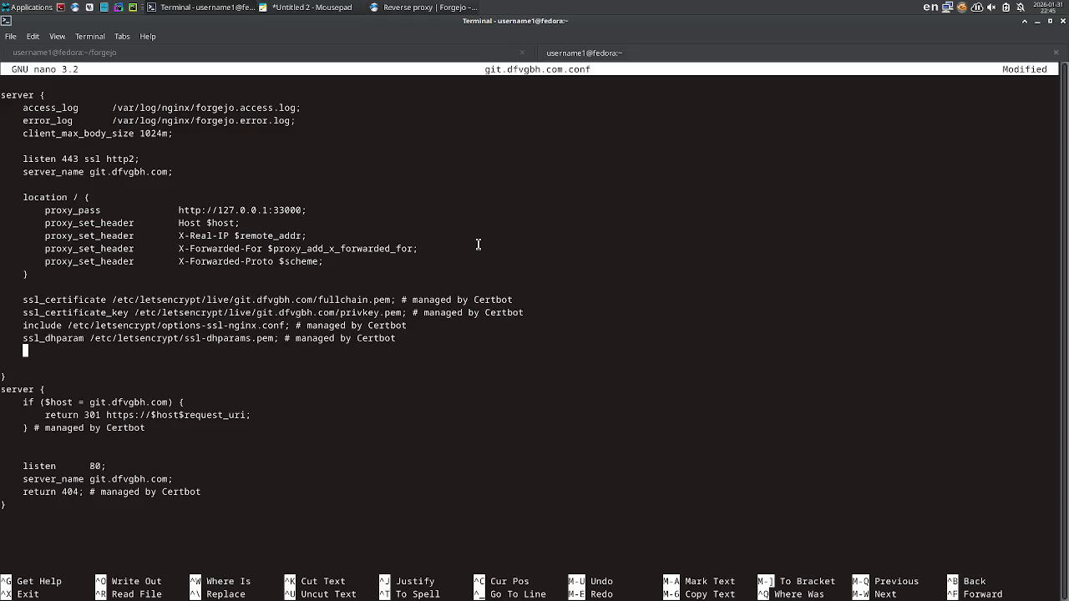
pyautogui.press('Down')
pyautogui.press('Down')
pyautogui.press('Down')
pyautogui.press('Down')
pyautogui.press('Down')
# - Save the changes and quit nano back to the shell
pyautogui.hotkey('ctrl', 'x')
pyautogui.press('y')
pyautogui.press('Return')
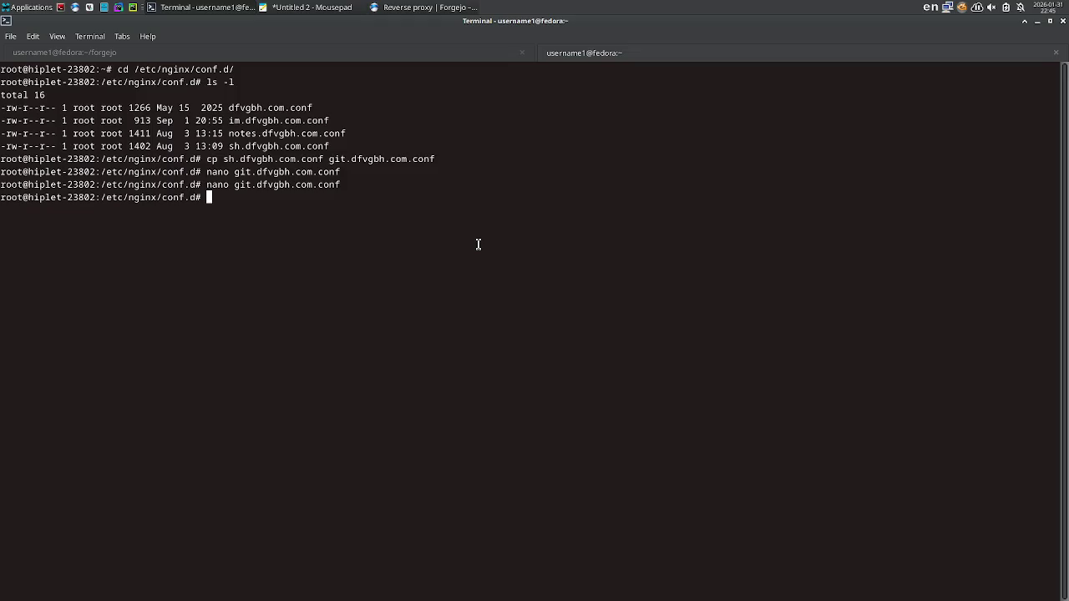
# - Run nginx -t, which fails on the missing git.dfvgbh.com fullchain.pem, then run certbot --help
pyautogui.write('nginx ')
pyautogui.write('-t')
pyautogui.press('Return')
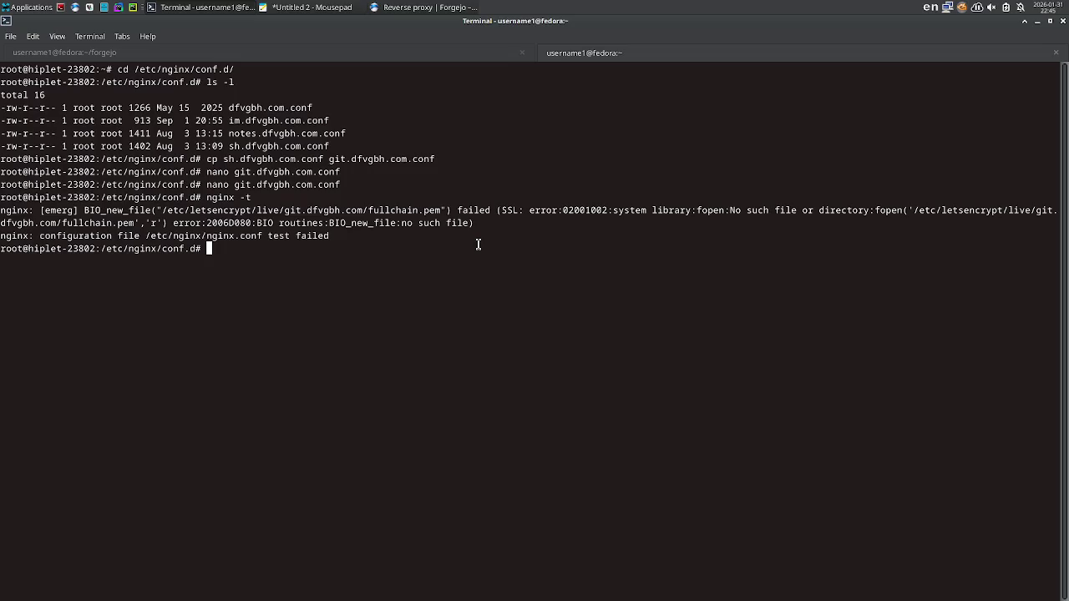
pyautogui.write('certbot ')
pyautogui.write('--help')
pyautogui.press('Return')
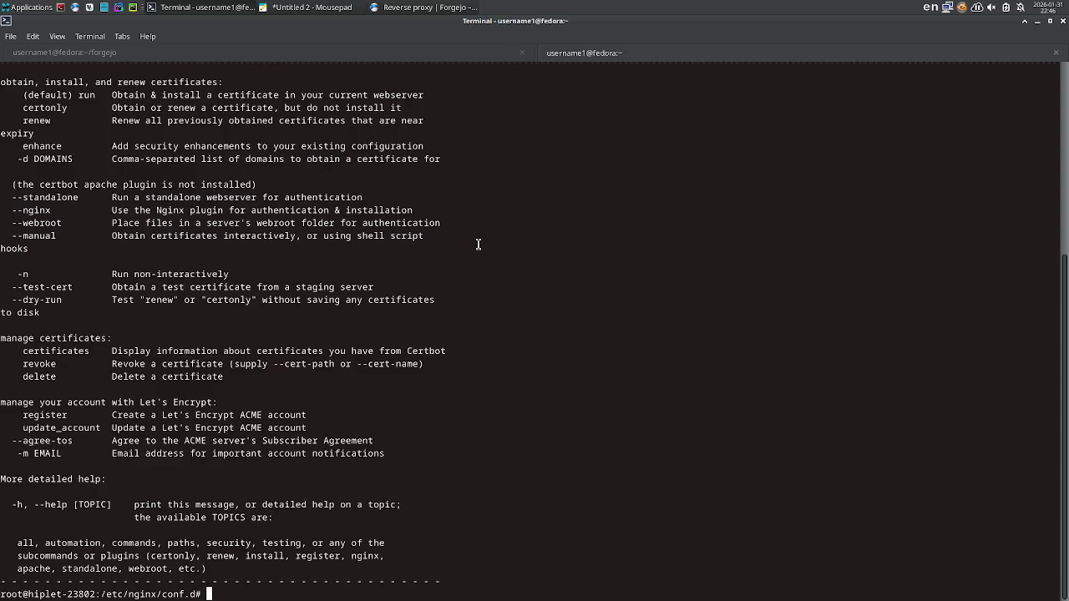
# - Scroll through certbot's help output, briefly highlighting the certonly description
pyautogui.scroll(2, 142, 269)
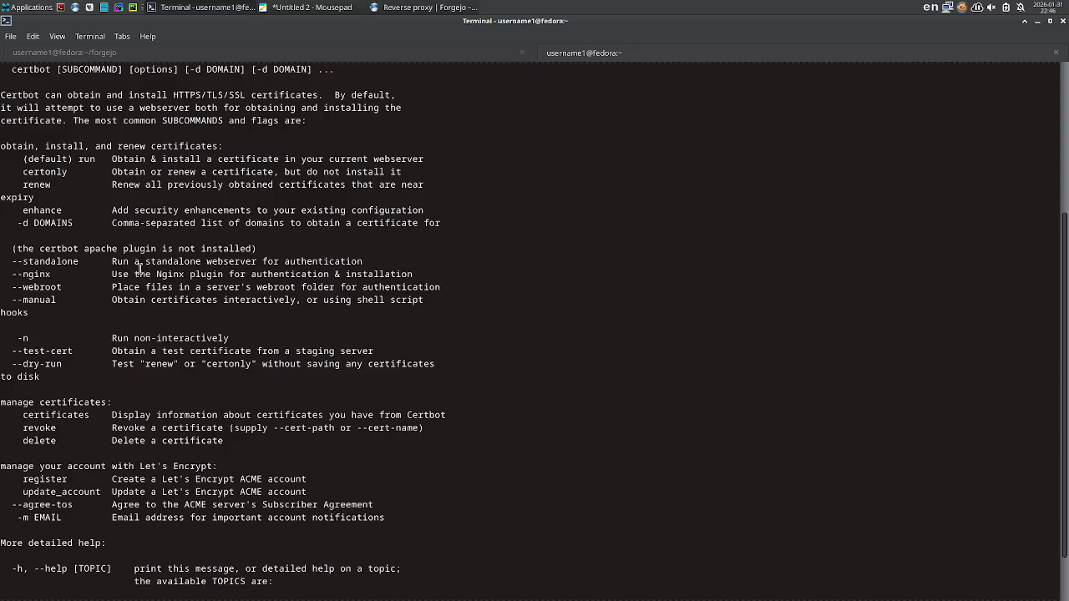
pyautogui.moveTo(123, 172); pyautogui.dragTo(273, 171)
pyautogui.click(305, 174)
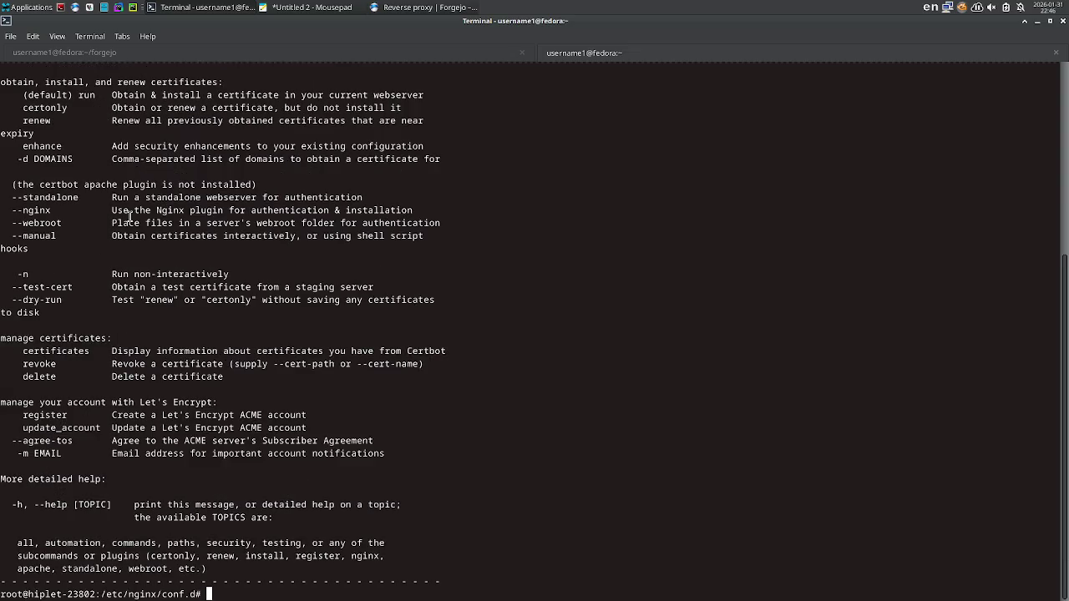
pyautogui.scroll(2, 129, 217)
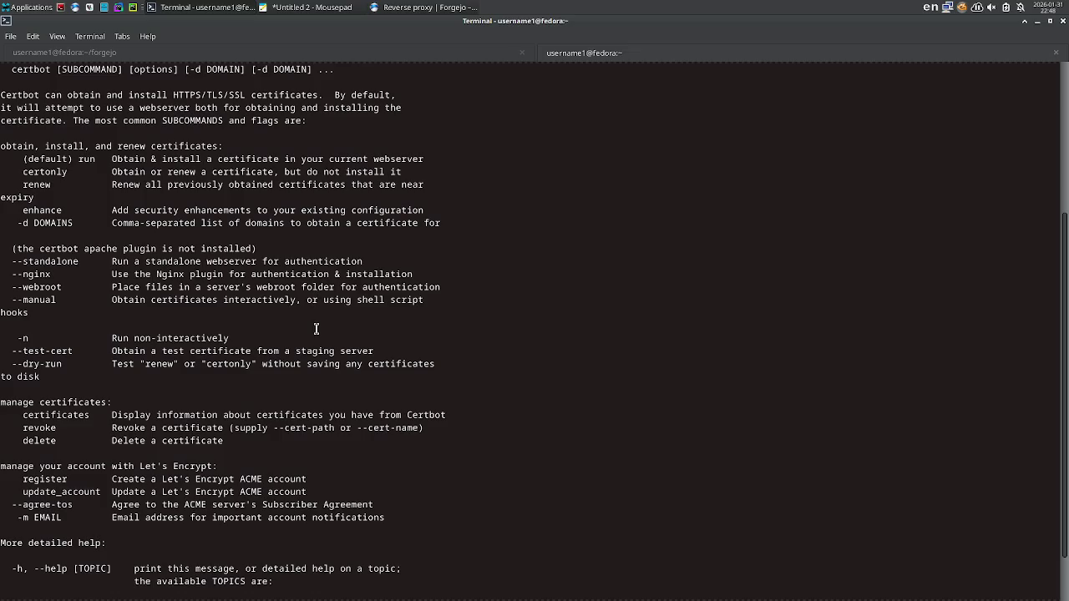
pyautogui.scroll(5, 316, 329)
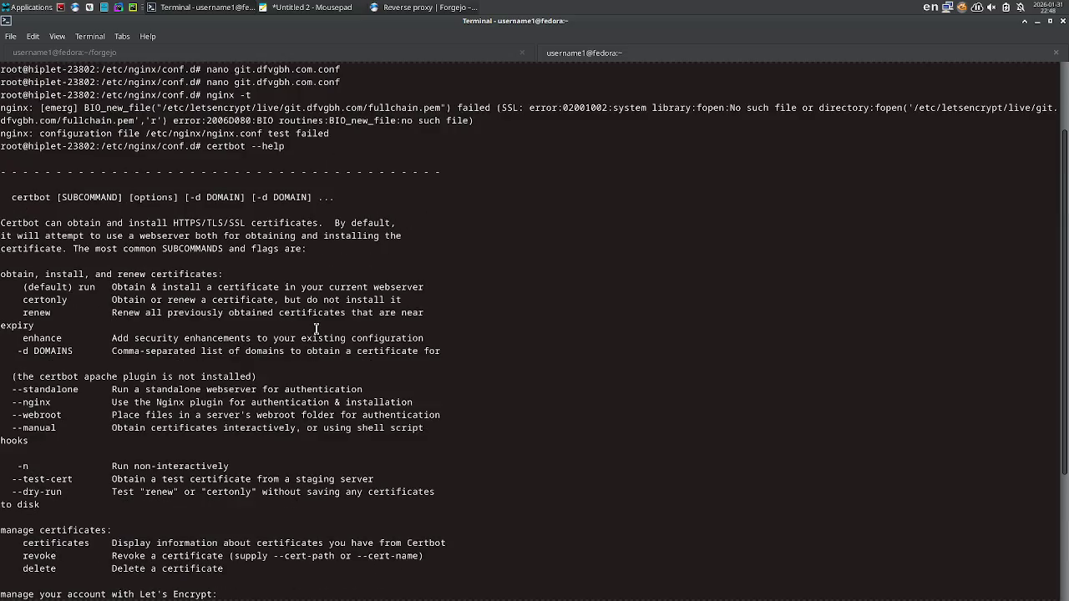
pyautogui.scroll(-5, 316, 328)
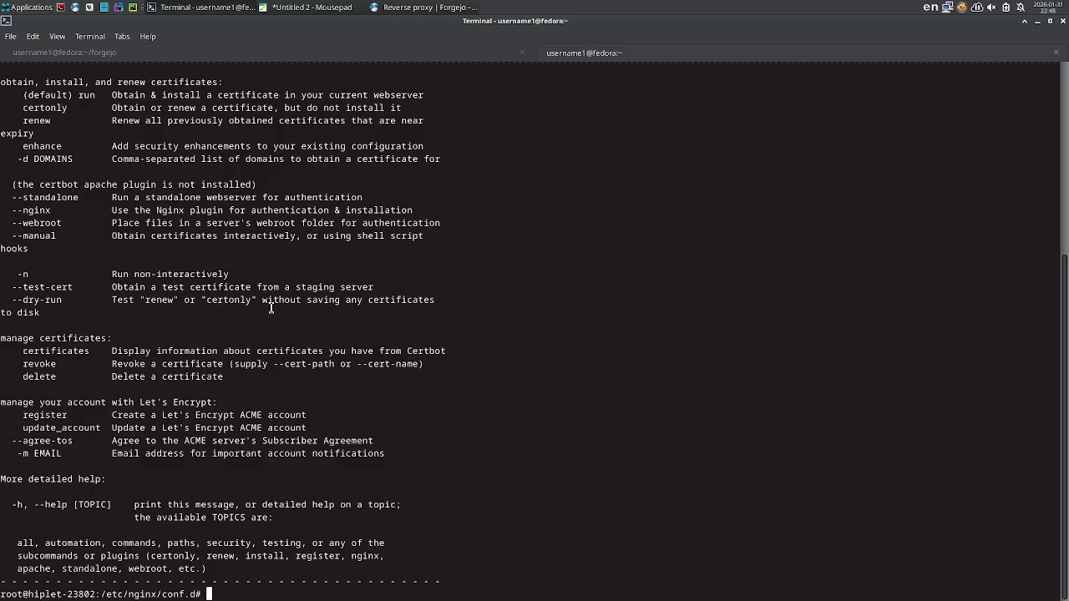
pyautogui.scroll(3, 271, 308)
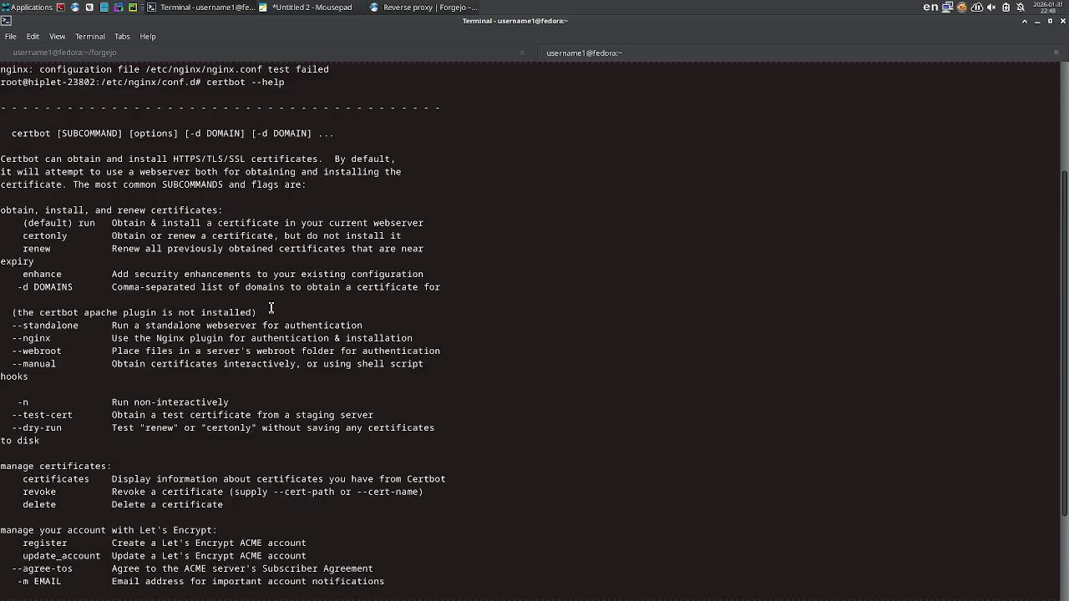
pyautogui.scroll(-3, 271, 308)
pyautogui.press('BackSpace')
pyautogui.press('BackSpace')
pyautogui.press('BackSpace')
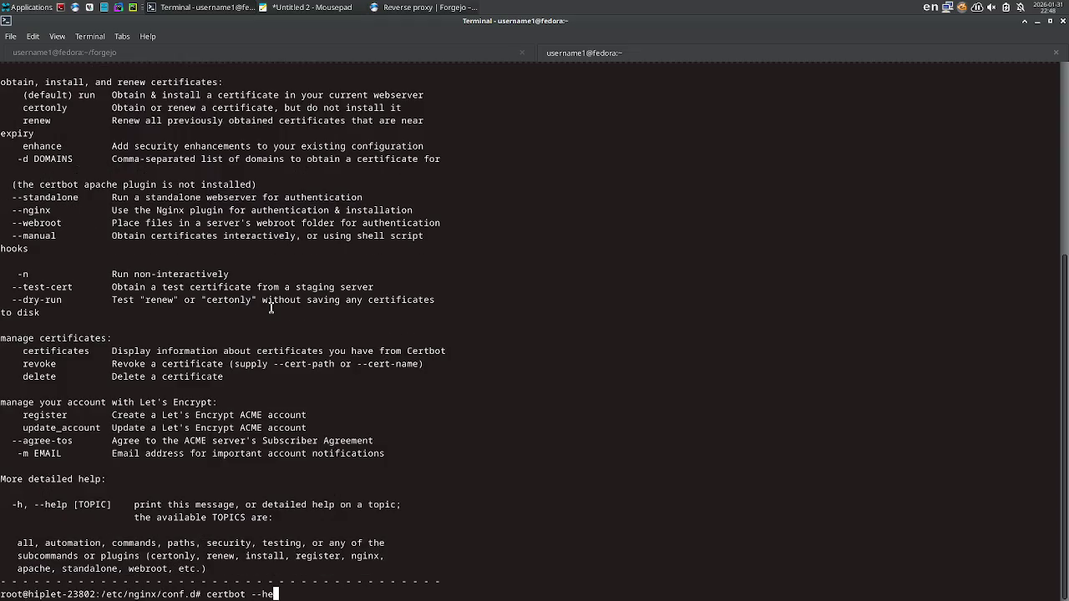
# - Run certbot run -d git.dfvgbh.com --nginx, then type nano git.dfvgbh.com.conf
pyautogui.write('run ')
pyautogui.write('-d git.dfvgb')
pyautogui.write('h.com ')
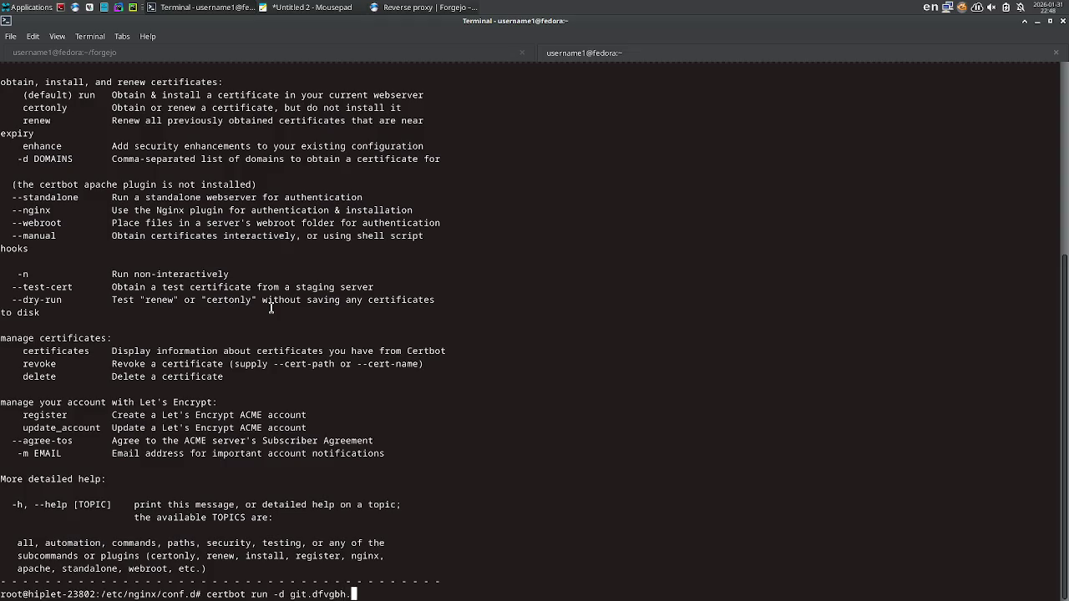
pyautogui.write('--test')
pyautogui.press('BackSpace')
pyautogui.press('BackSpace')
pyautogui.press('BackSpace')
pyautogui.write('--nginx')
pyautogui.press('Return')
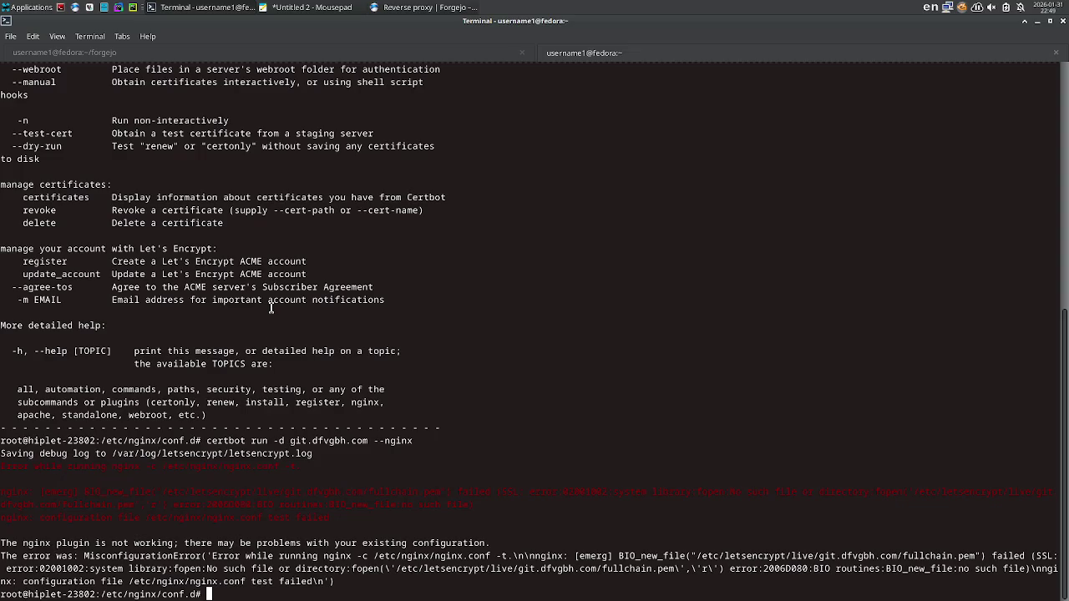
pyautogui.write('nano git.dfvgbh.com.conf')
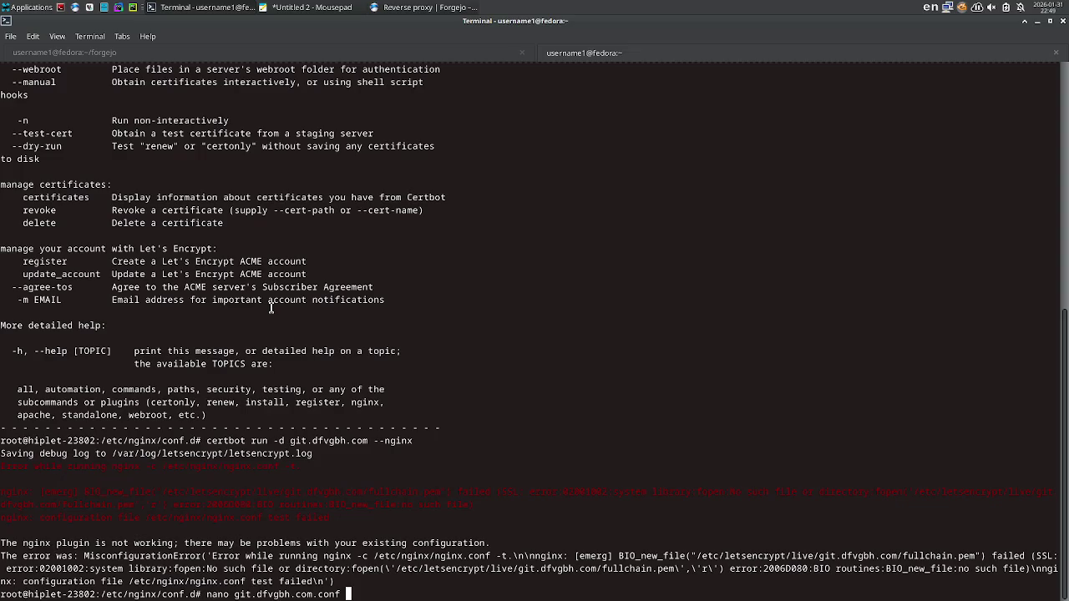
# - Comment out the ssl_certificate and ssl_certificate_key lines in git.dfvgbh.com.conf
pyautogui.press('Return')
pyautogui.press('Down')
pyautogui.press('Down')
pyautogui.press('Down')
pyautogui.press('Down')
pyautogui.press('Down')
pyautogui.press('Down')
pyautogui.press('Up')
pyautogui.press('Right')
pyautogui.press('Right')
pyautogui.press('Right')
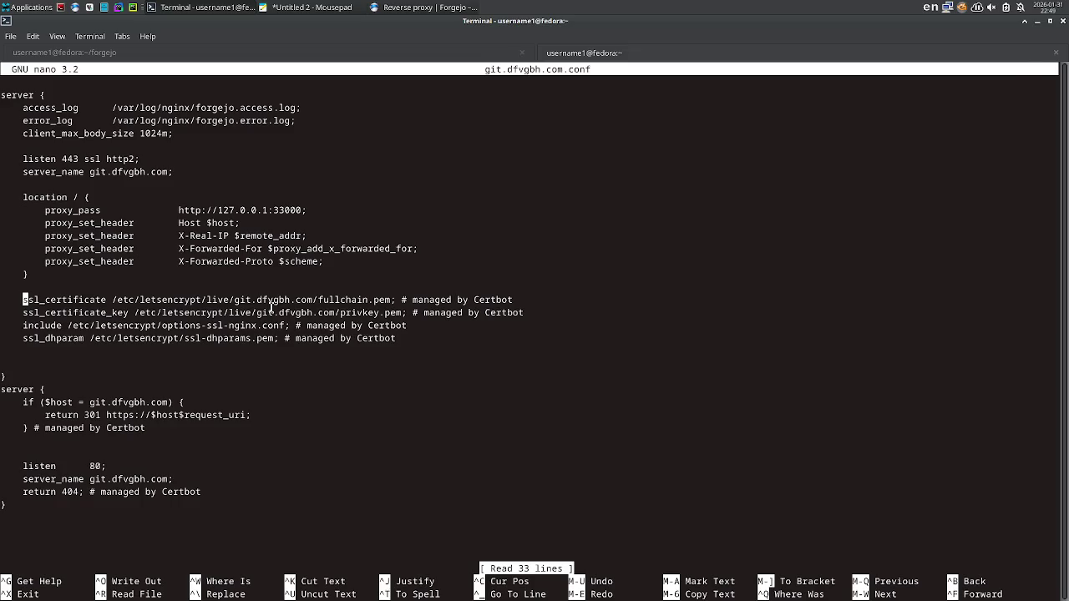
pyautogui.write('#')
pyautogui.press('Down')
pyautogui.press('Down')
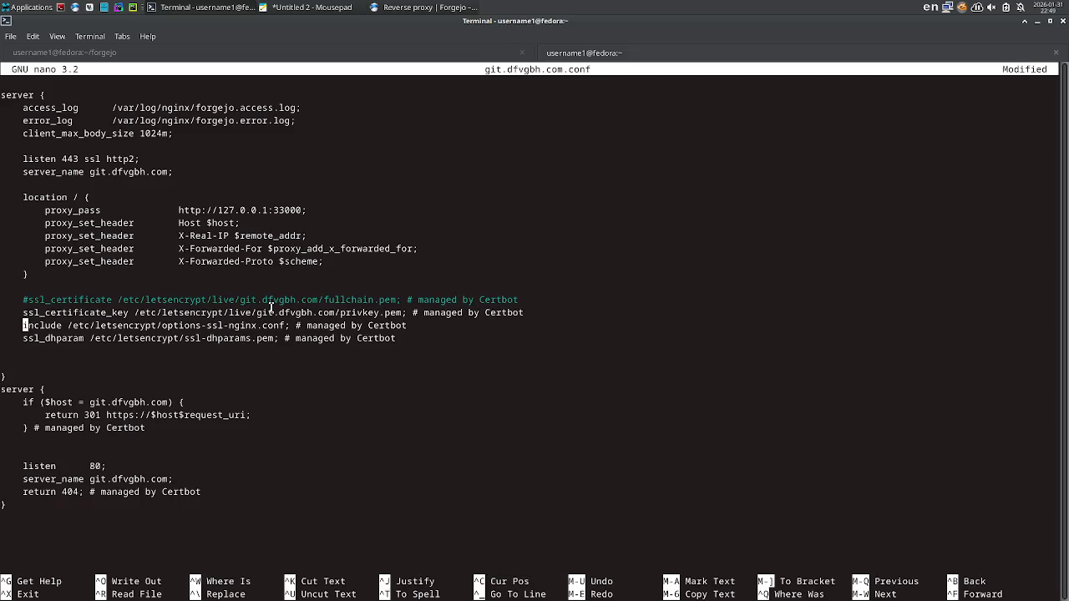
pyautogui.write('#')
pyautogui.press('BackSpace')
pyautogui.press('Up')
pyautogui.write('#')
pyautogui.press('Down')
pyautogui.press('Down')
pyautogui.press('Down')
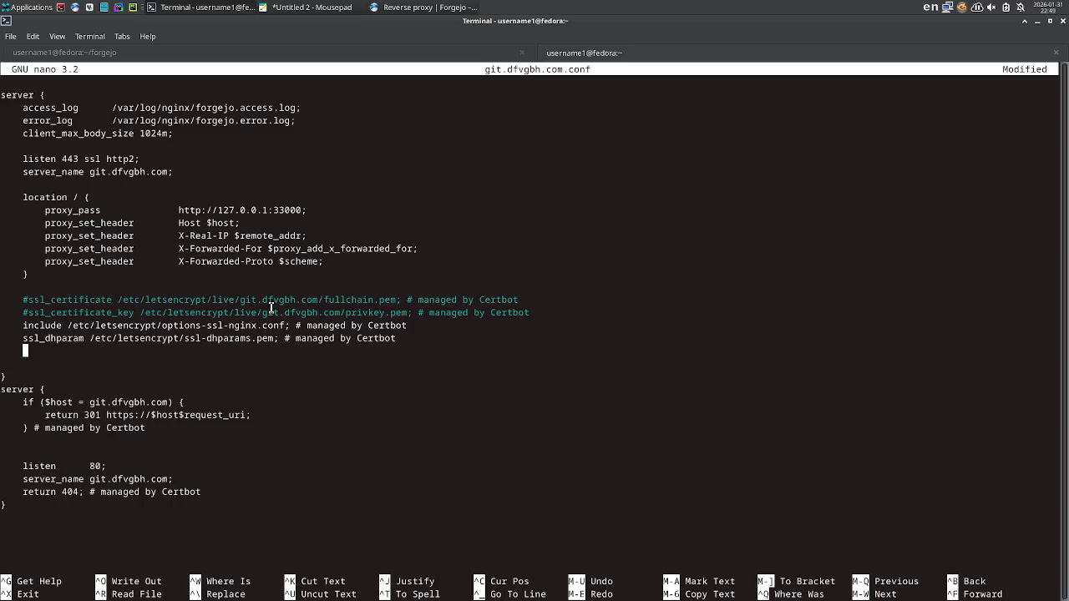
# - Save the config and exit nano
pyautogui.hotkey('ctrl', 'x')
pyautogui.press('y')
pyautogui.press('Return')
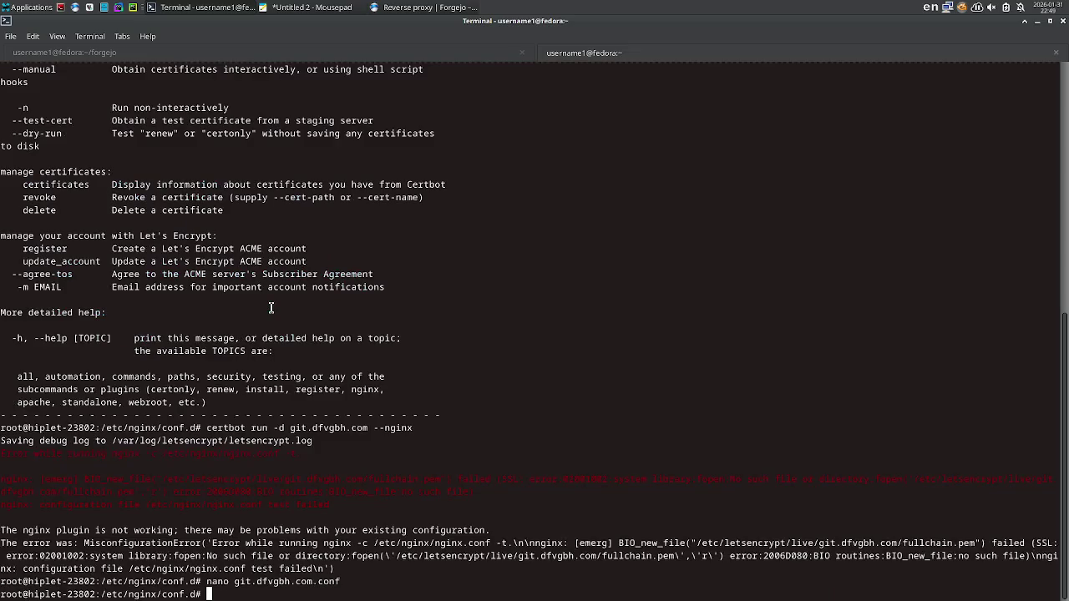
# - Confirm nginx -t passes, then rerun certbot for git.dfvgbh.com
pyautogui.write('nginx -t')
pyautogui.press('Return')
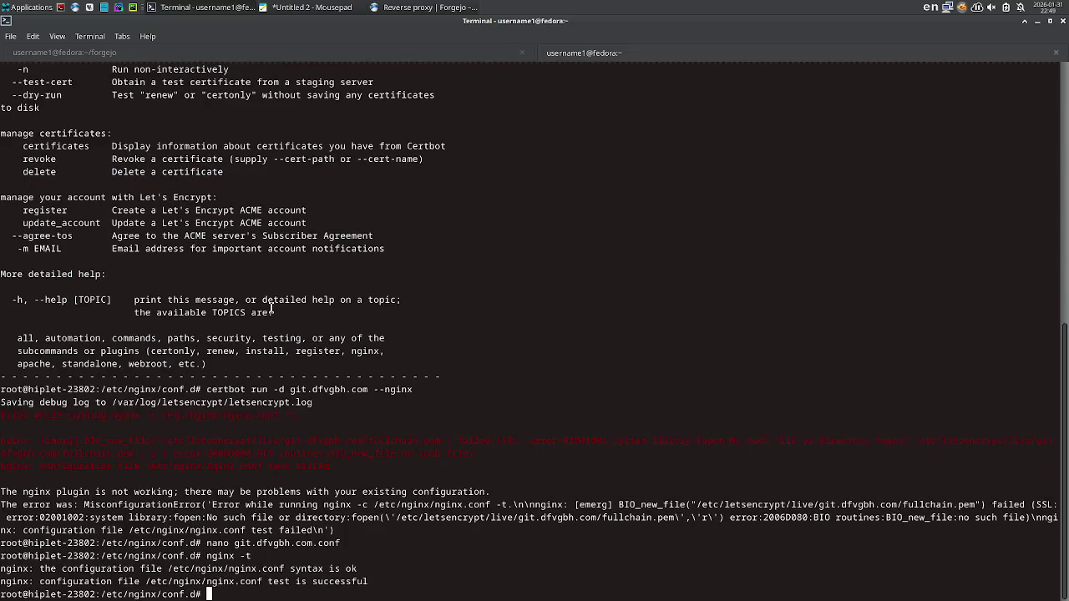
pyautogui.press('Up')
pyautogui.press('Up')
pyautogui.press('Up')
pyautogui.press('Return')
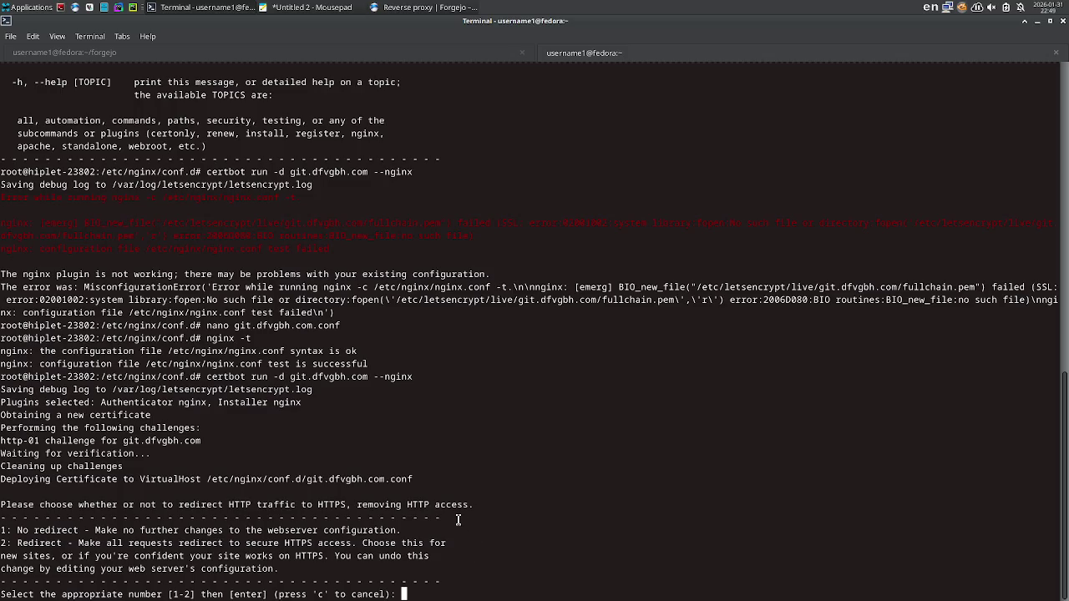
# - Pick certbot's redirect option 2 so all traffic goes to HTTPS, then reopen git.dfvgbh.com.conf in nano
pyautogui.write('2')
pyautogui.press('Return')
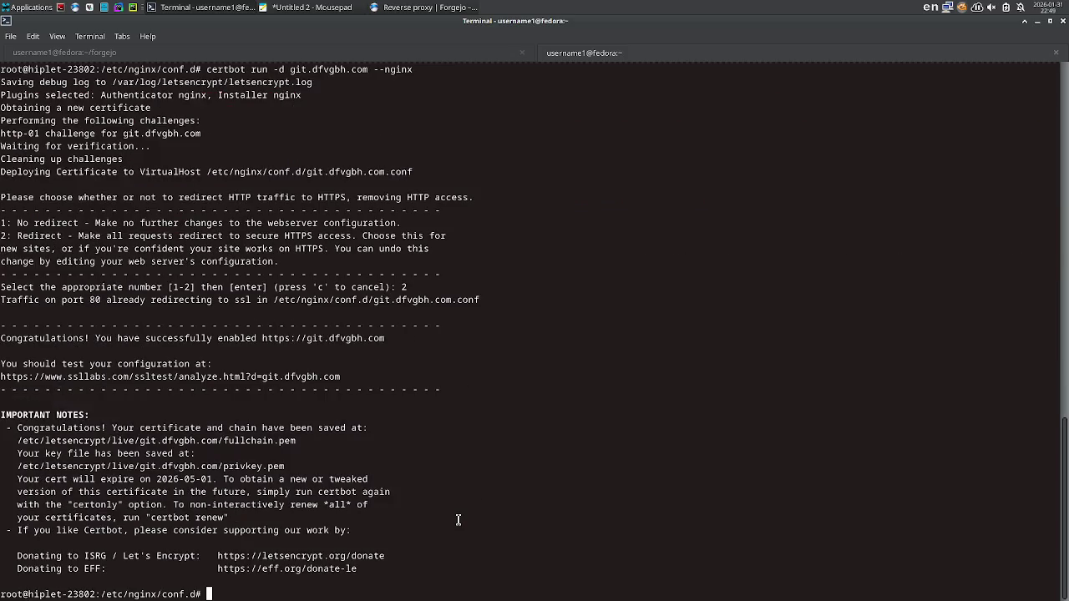
pyautogui.write('nano git.dfvgbh.com.conf')
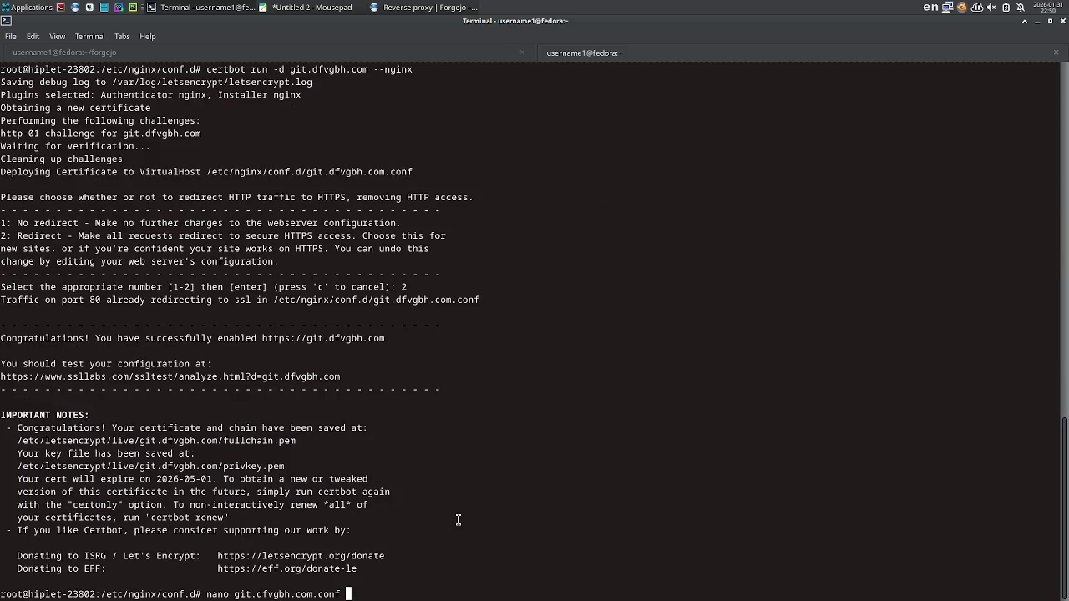
pyautogui.press('Return')
# - Uncomment the original ssl_certificate and ssl_certificate_key lines in git.dfvgbh.com.conf
pyautogui.press('Down')
pyautogui.press('Down')
pyautogui.press('Down')
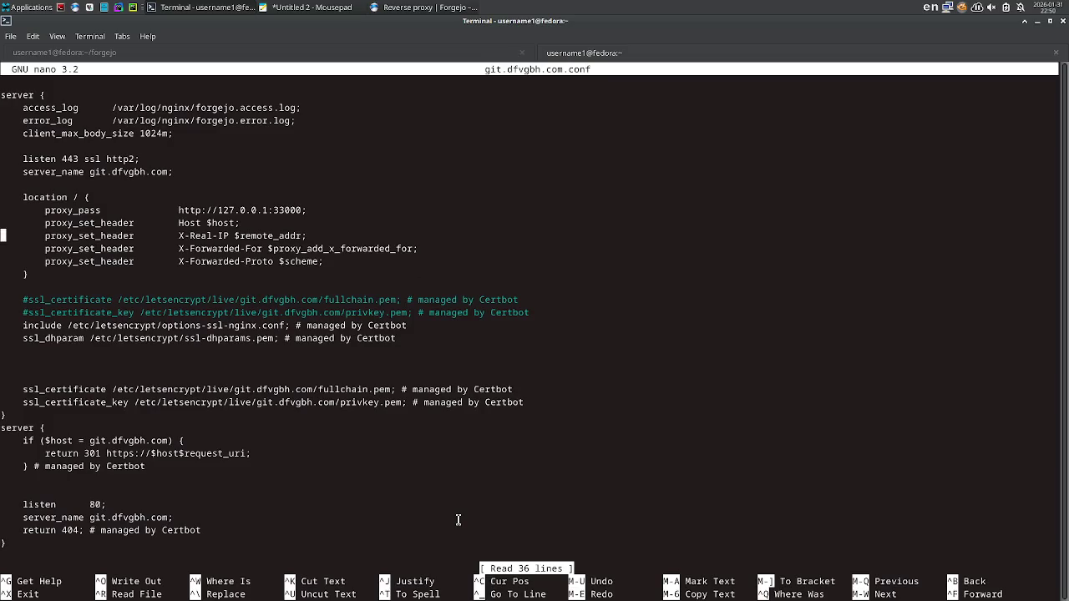
pyautogui.press('Down')
pyautogui.press('Down')
pyautogui.press('Down')
pyautogui.press('Up')
pyautogui.press('Up')
pyautogui.press('Up')
pyautogui.press('Right')
pyautogui.press('Right')
pyautogui.press('Right')
pyautogui.press('Right')
pyautogui.press('Right')
pyautogui.press('Right')
pyautogui.press('End')
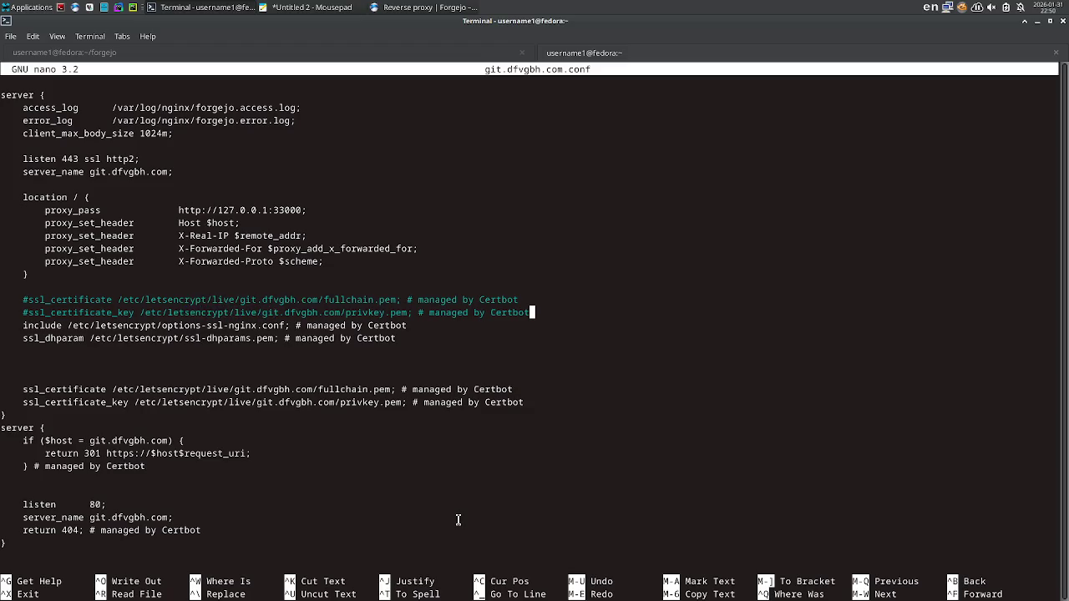
pyautogui.press('Home')
pyautogui.press('Right')
pyautogui.press('Right')
pyautogui.press('Right')
pyautogui.press('BackSpace')
pyautogui.press('Up')
pyautogui.press('Right')
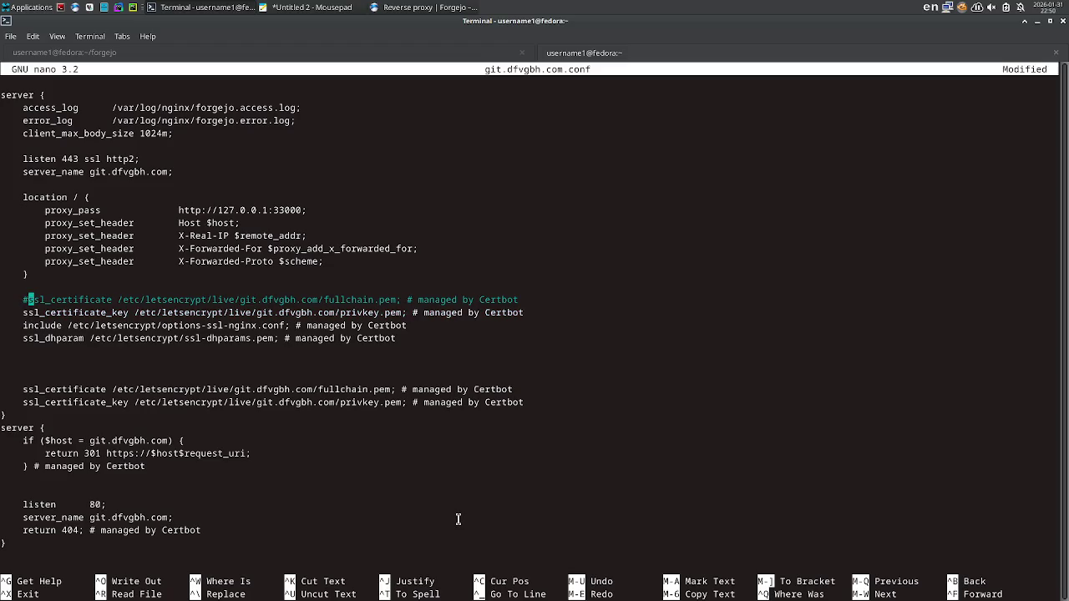
pyautogui.press('BackSpace')
pyautogui.press('Down')
pyautogui.press('Down')
pyautogui.press('Down')
pyautogui.press('Down')
pyautogui.press('Down')
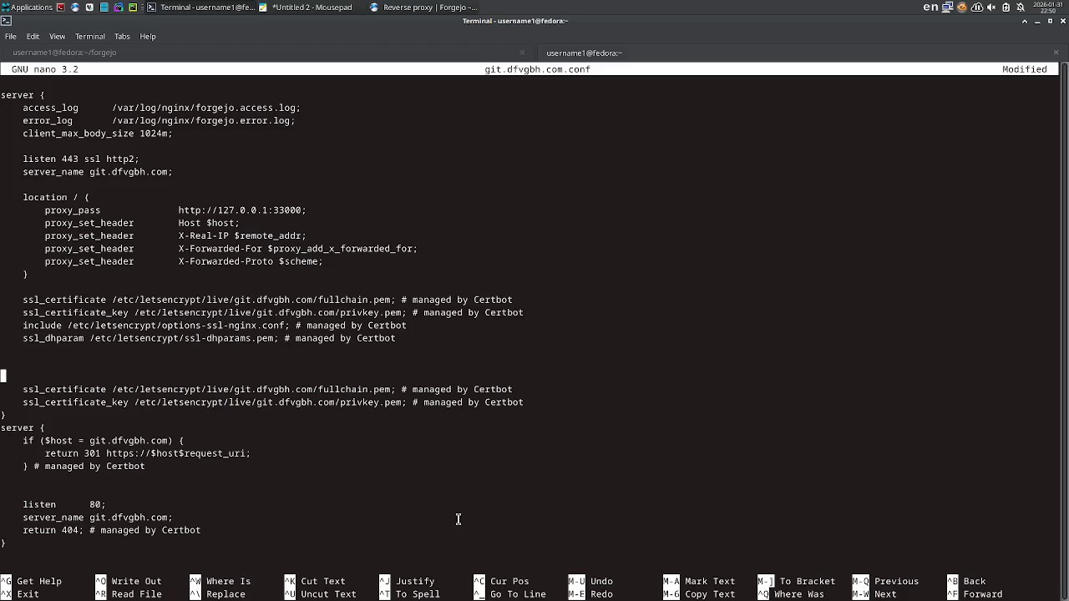
# - Delete certbot's duplicate ssl_certificate and ssl_certificate_key lines
pyautogui.press('End')
pyautogui.press('BackSpace')
pyautogui.press('BackSpace')
pyautogui.press('BackSpace')
pyautogui.press('BackSpace')
pyautogui.press('BackSpace')
pyautogui.press('BackSpace')
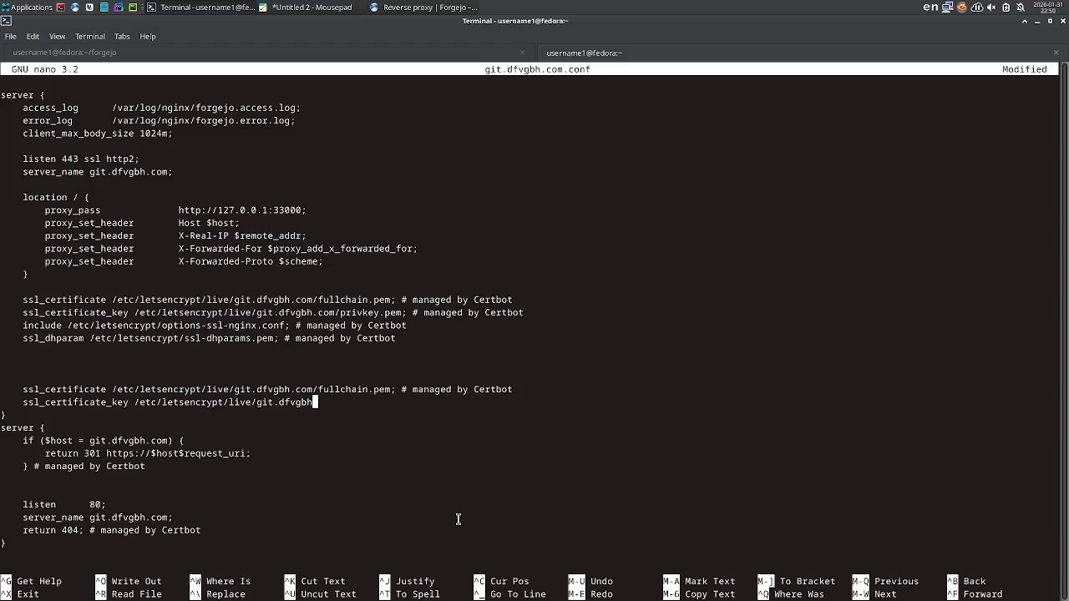
pyautogui.press('BackSpace')
pyautogui.press('BackSpace')
pyautogui.press('BackSpace')
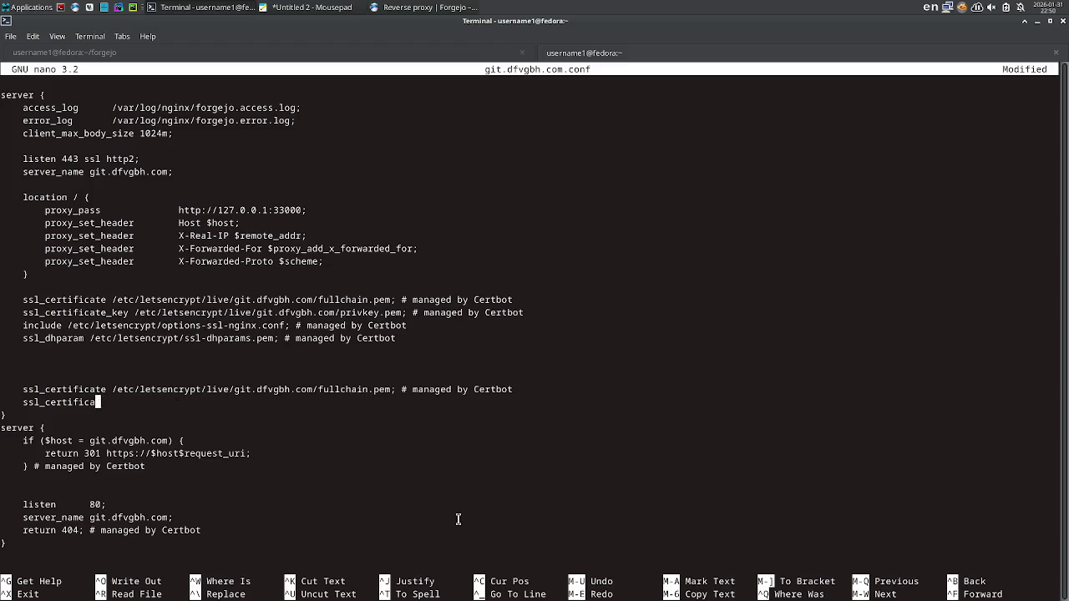
pyautogui.press('BackSpace')
pyautogui.press('BackSpace')
pyautogui.press('BackSpace')
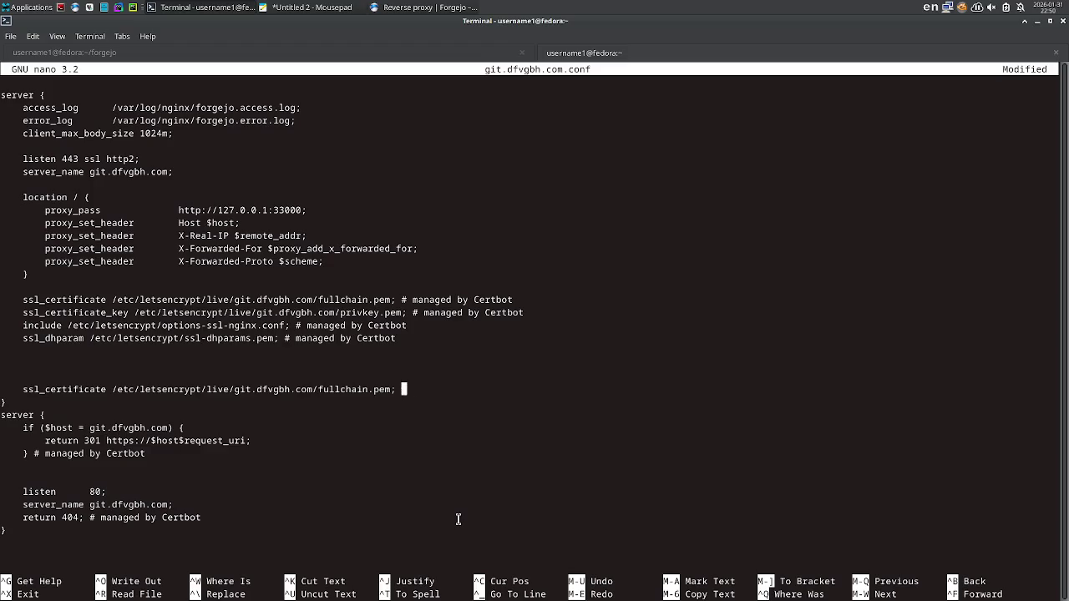
pyautogui.press('BackSpace')
pyautogui.press('BackSpace')
pyautogui.press('BackSpace')
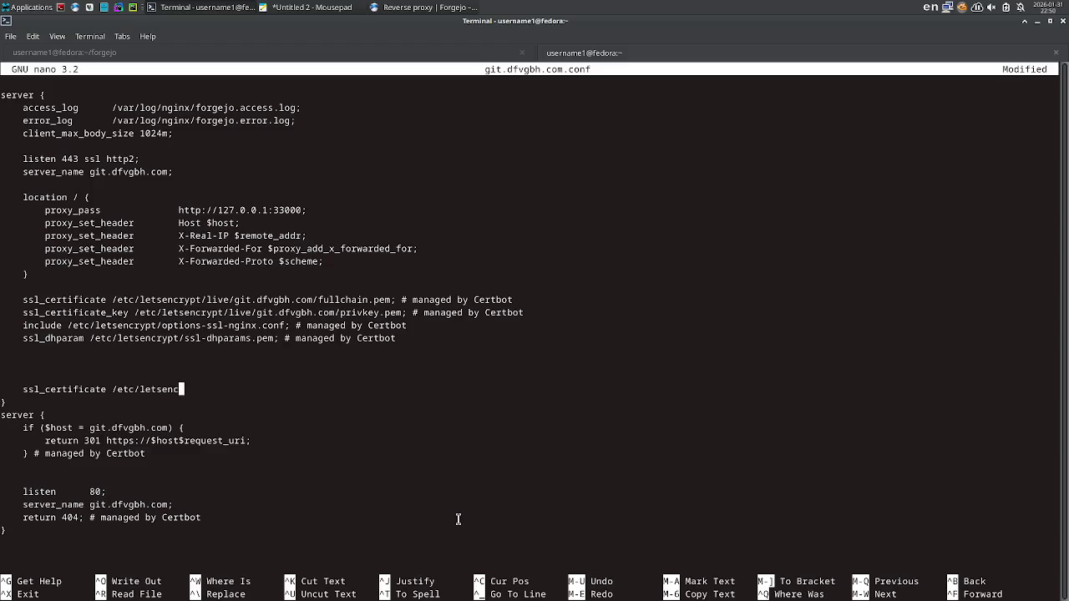
pyautogui.press('BackSpace')
pyautogui.press('BackSpace')
pyautogui.press('BackSpace')
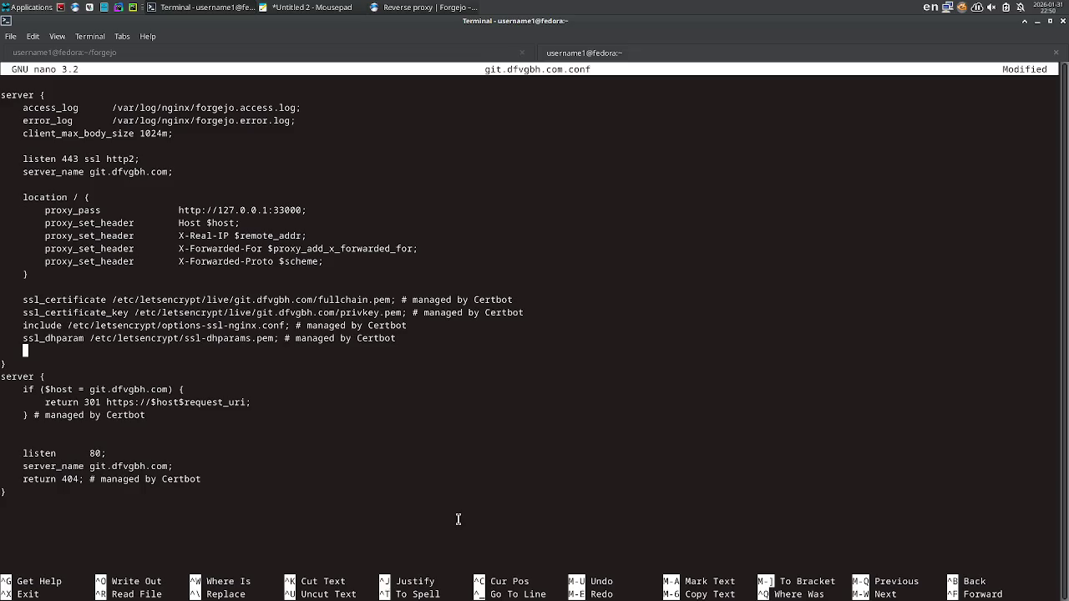
# - Save the conf file and confirm the configuration passes nginx -t
pyautogui.hotkey('ctrl', 'x')
pyautogui.press('y')
pyautogui.press('Return')
pyautogui.write('nginx ')
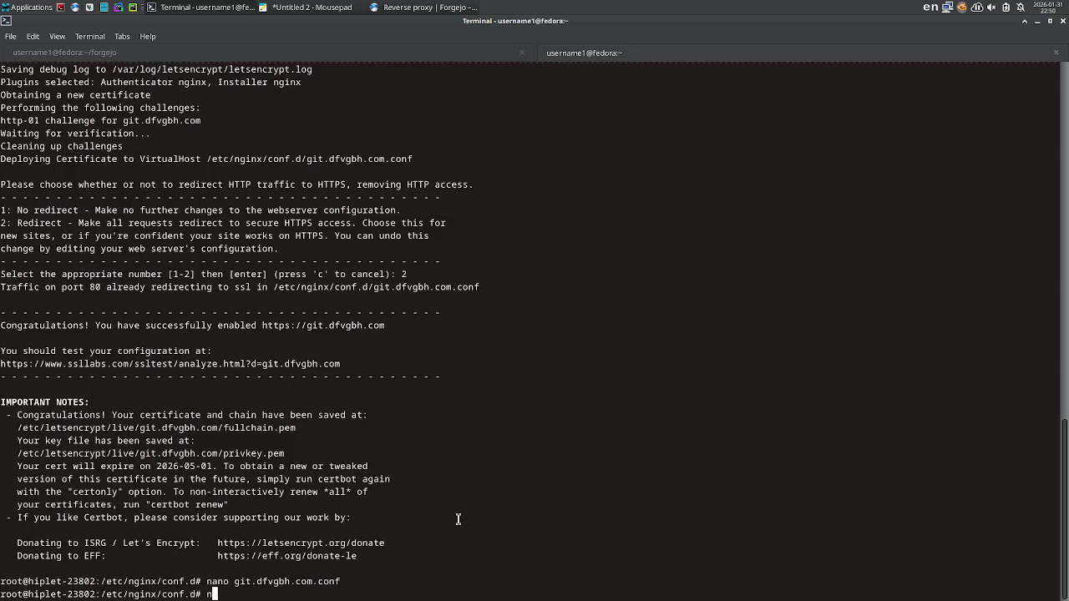
pyautogui.write('-t')
pyautogui.press('Return')
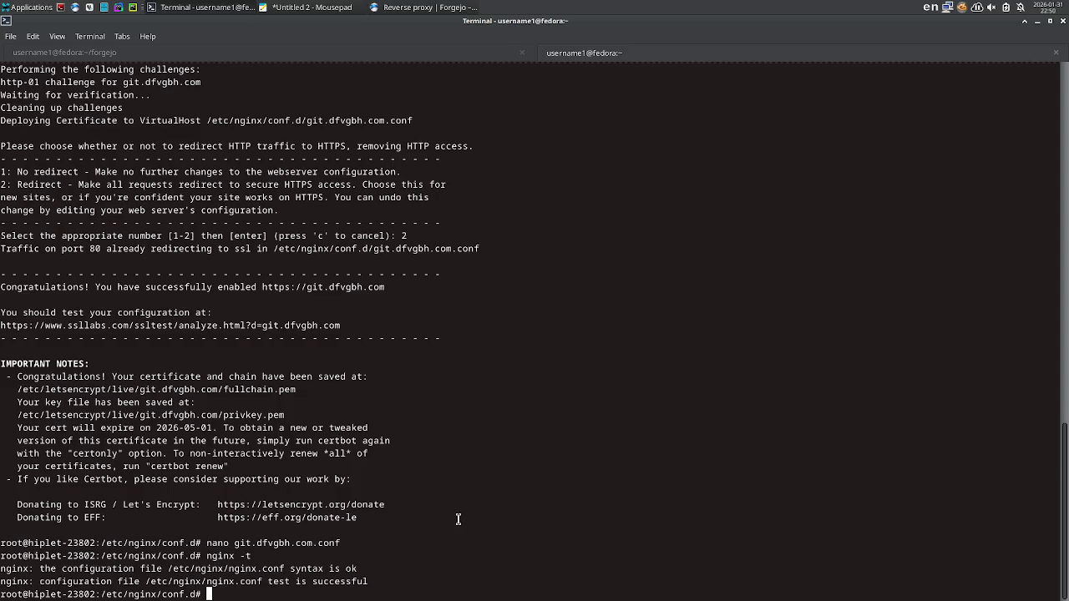
pyautogui.click(422, 7)
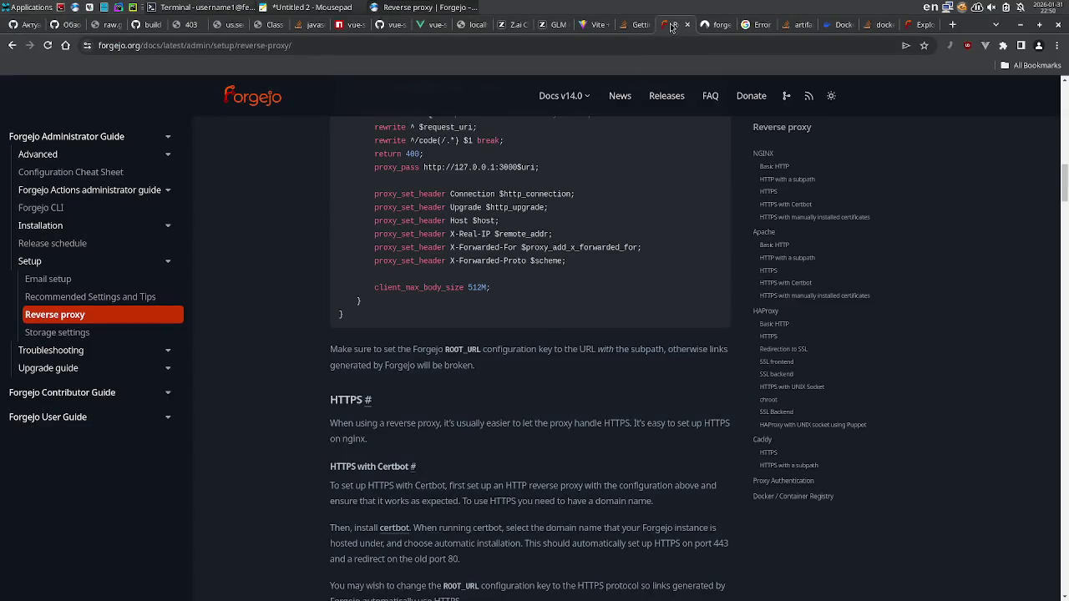
# - Copy the docker pull command for forgejo 14.0.2-rootless from the Codeberg package page
pyautogui.click(706, 31)
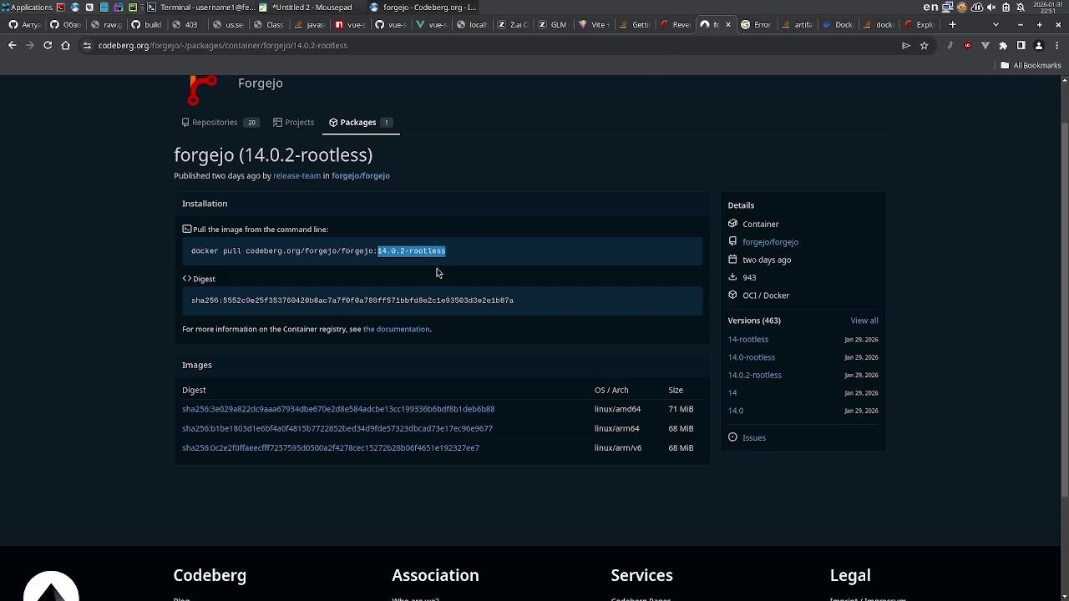
pyautogui.click(685, 252)
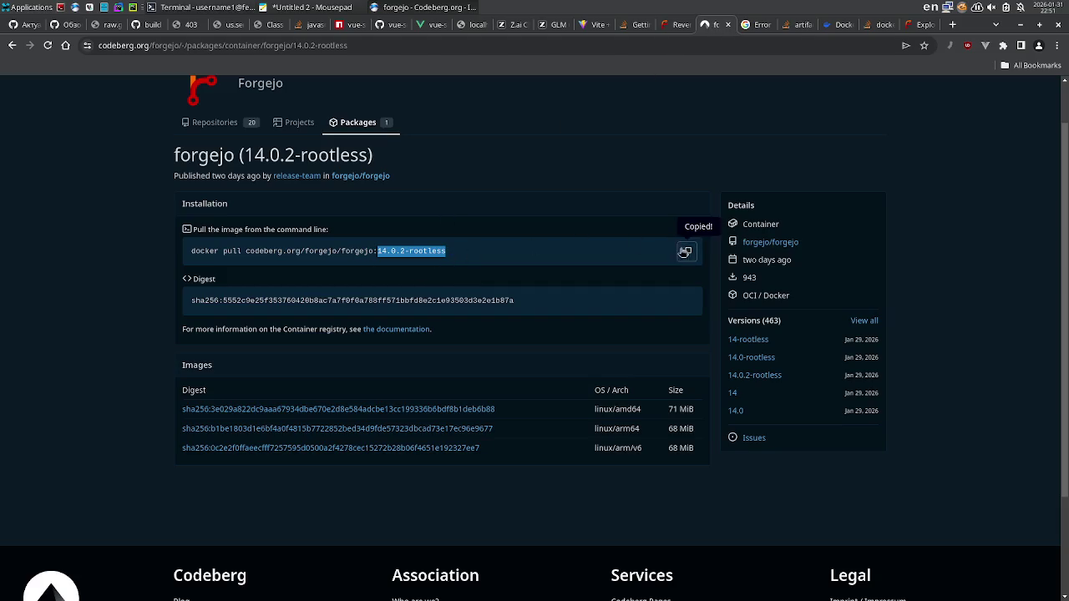
pyautogui.click(224, 7)
pyautogui.rightClick(376, 423)
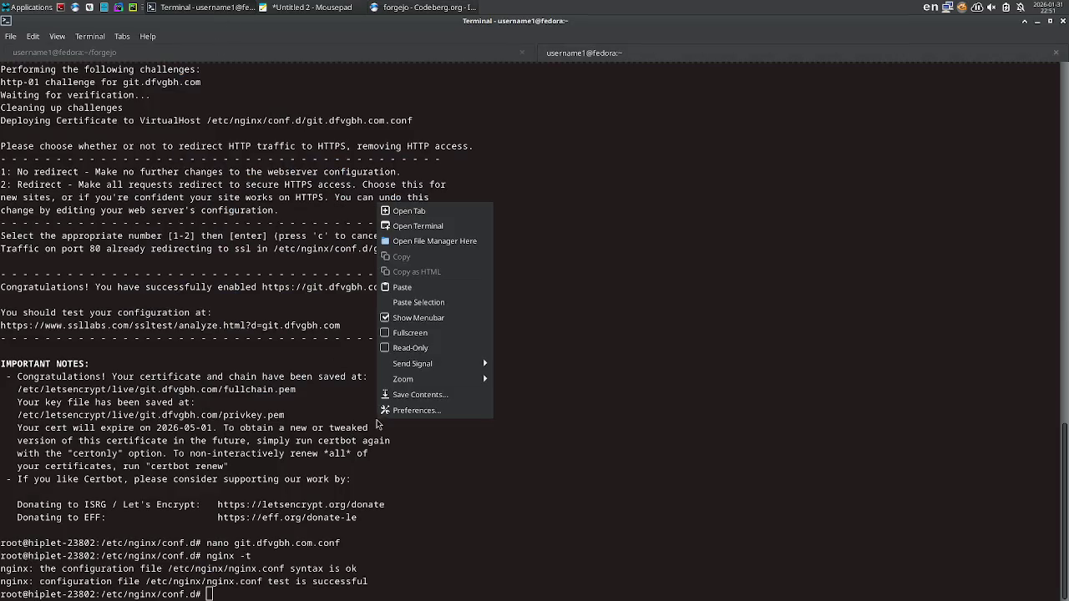
# - Pull the codeberg.org/forgejo/forgejo:14.0.2-rootless image, then list the conf.d files with ls -l
pyautogui.click(402, 286)
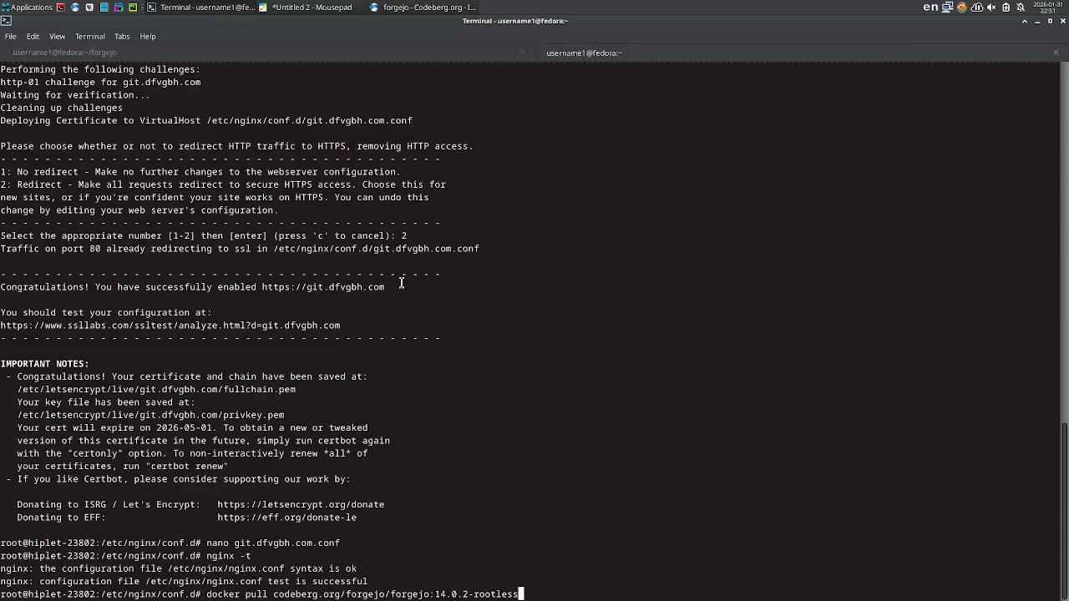
pyautogui.press('Return')
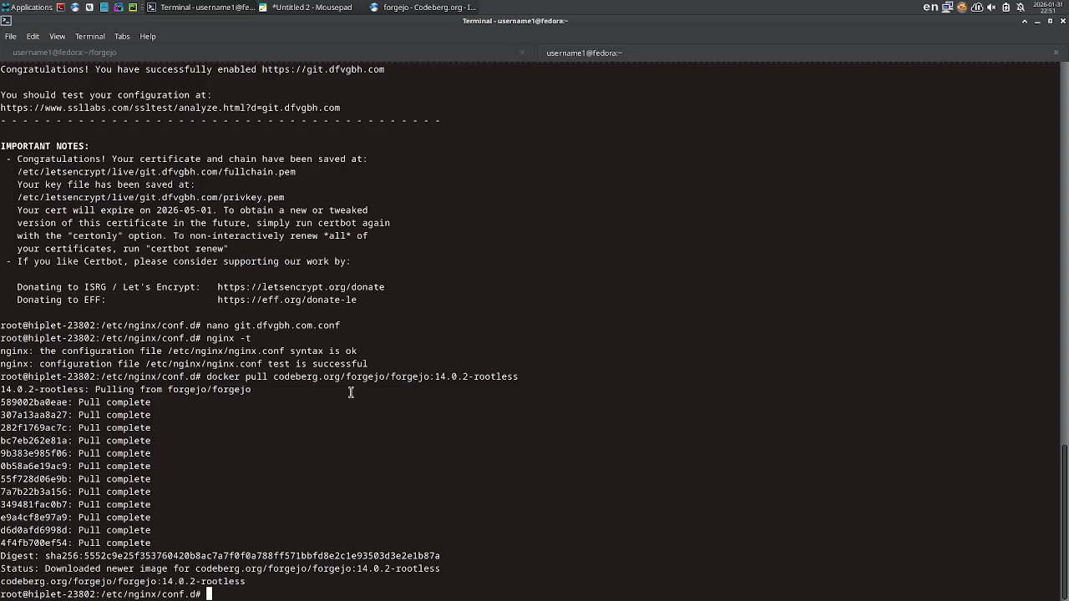
pyautogui.write('ls -l')
pyautogui.press('Return')
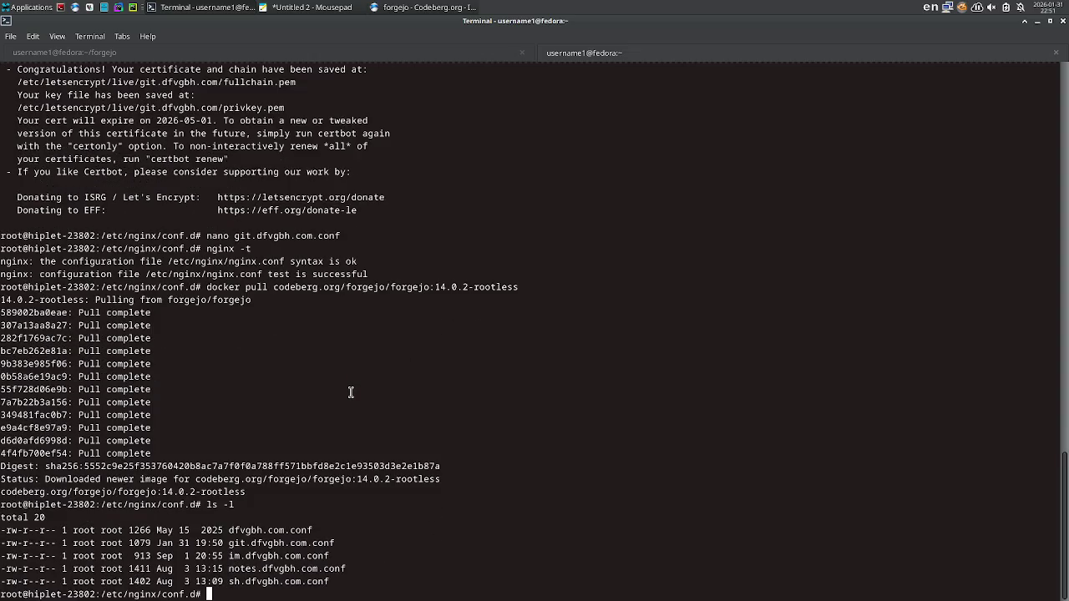
# - Change into /docker, list its contents and clear the screen
pyautogui.write('cd /docker/')
pyautogui.press('Return')
pyautogui.write('ls -l')
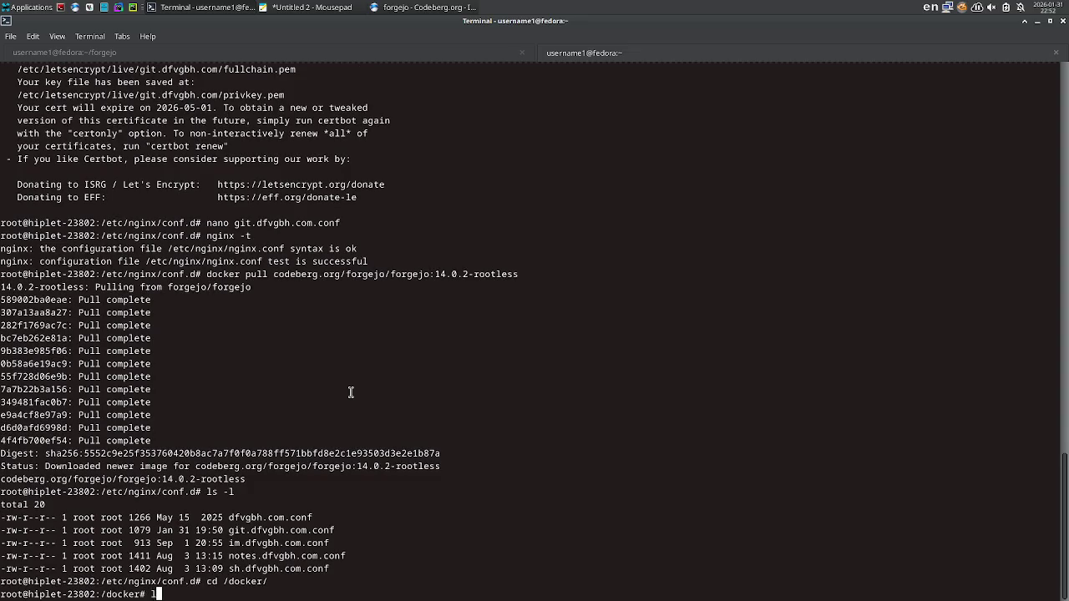
pyautogui.press('Return')
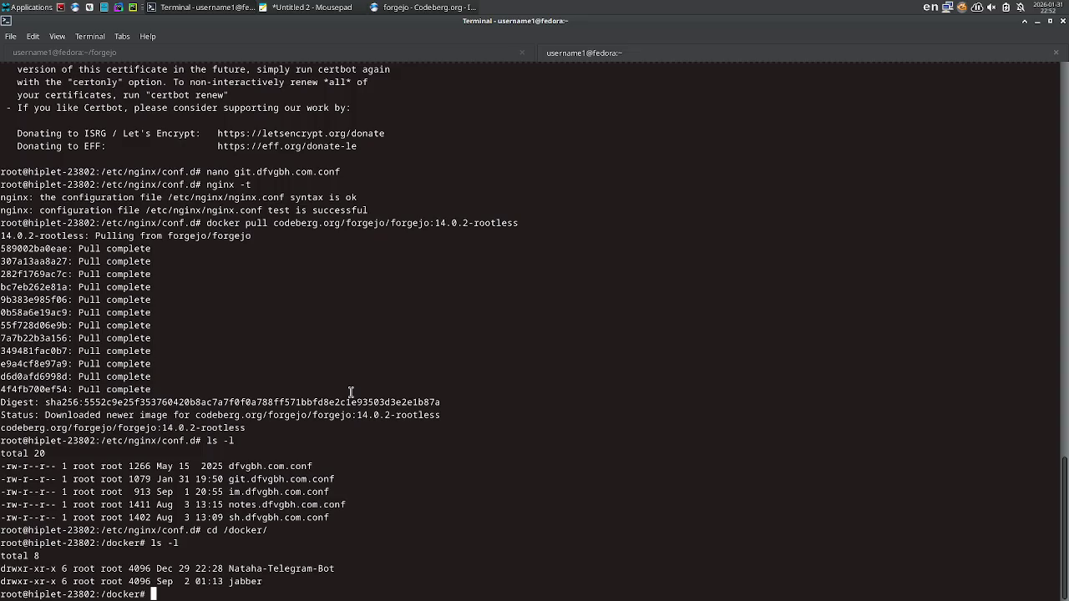
pyautogui.write('clear')
pyautogui.press('Return')
# - Create a forgejo folder in /docker with a data subfolder inside it
pyautogui.write('mkdir for')
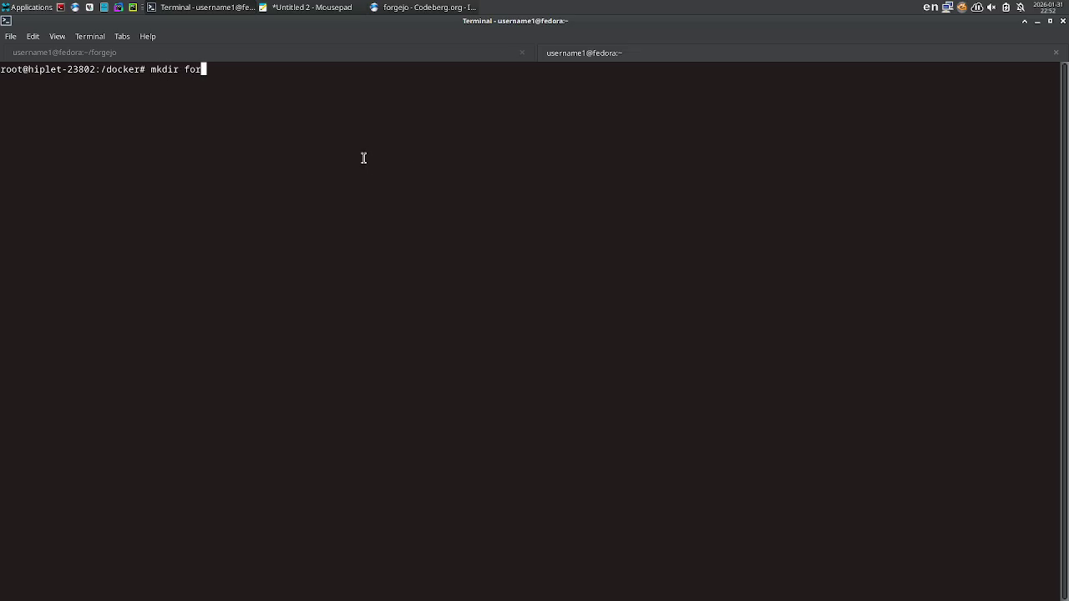
pyautogui.write('gejo')
pyautogui.press('Return')
pyautogui.write('cd fo')
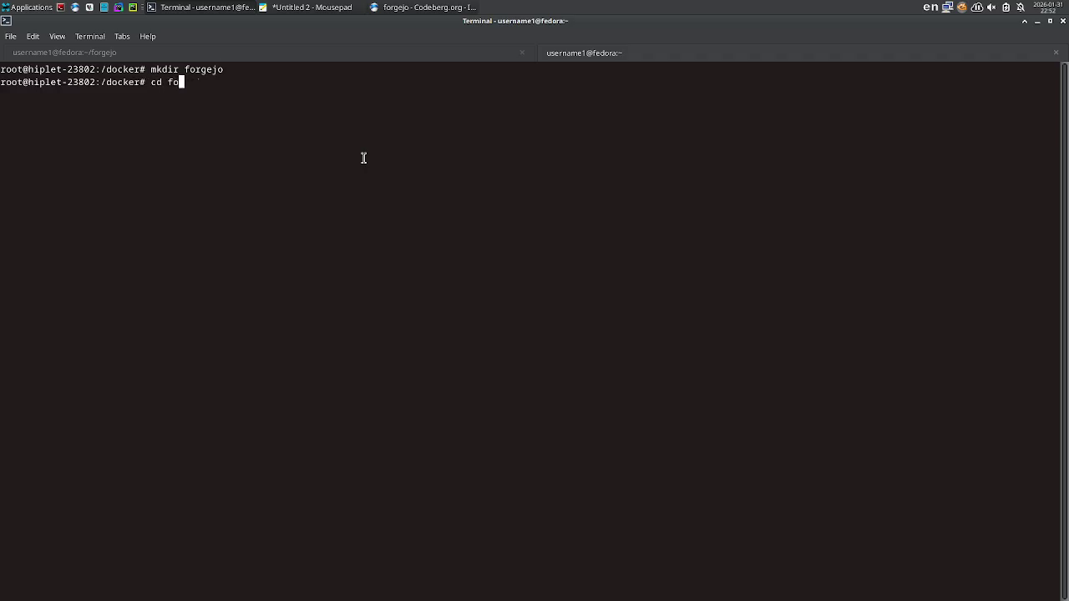
pyautogui.press('Tab')
pyautogui.press('Return')
pyautogui.write('mkdir data')
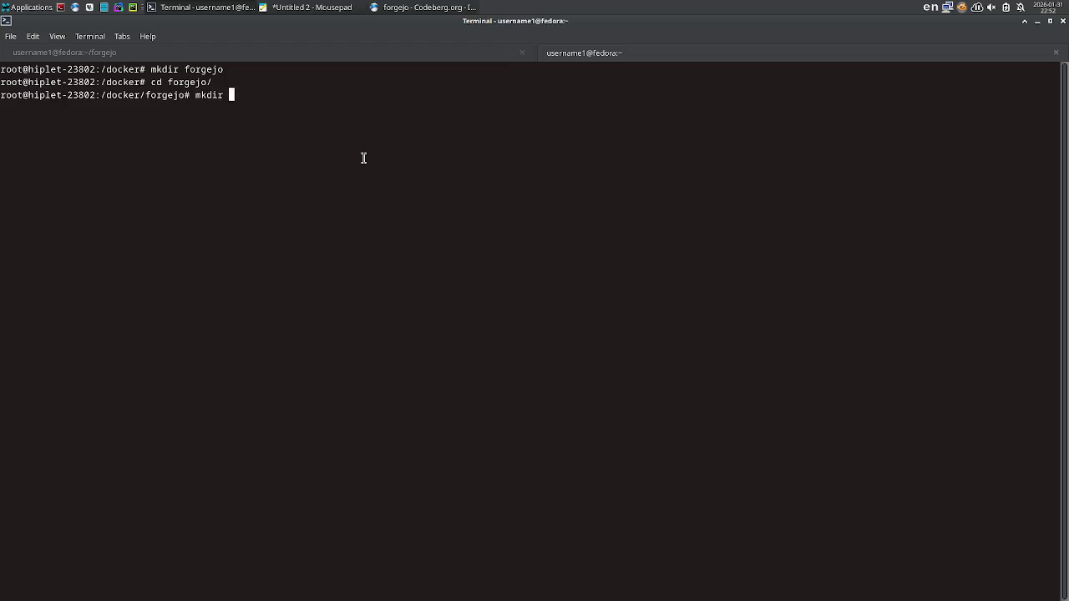
pyautogui.press('Return')
# - Start a new, empty docker-compose.yml in nano inside the forgejo folder
pyautogui.write('nano docker-compos')
pyautogui.write('.')
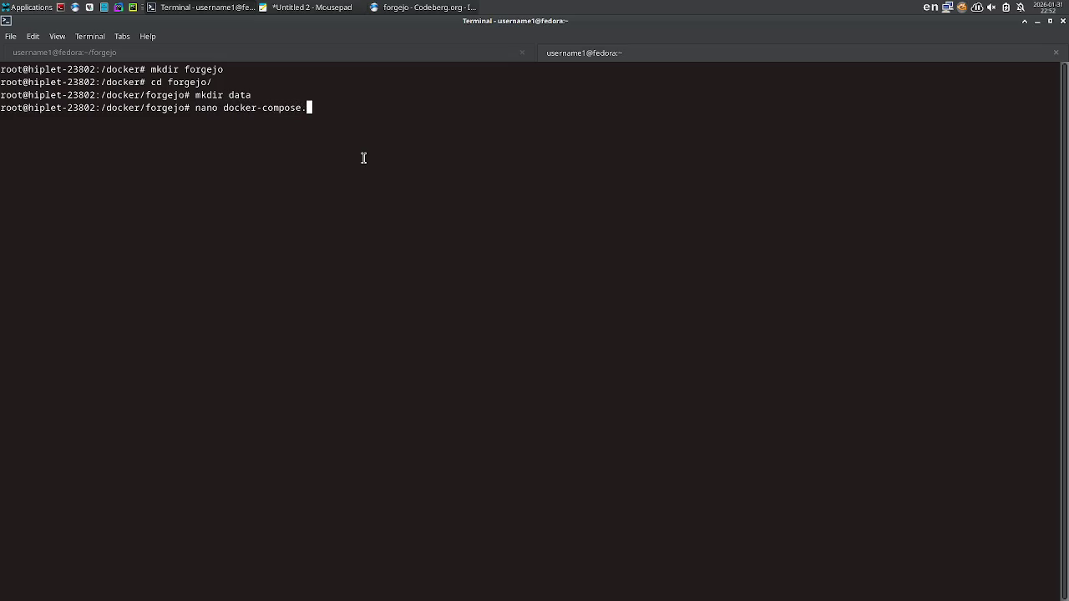
pyautogui.write('yaml')
pyautogui.press('BackSpace')
pyautogui.press('BackSpace')
pyautogui.press('BackSpace')
pyautogui.write('ml')
pyautogui.press('Return')
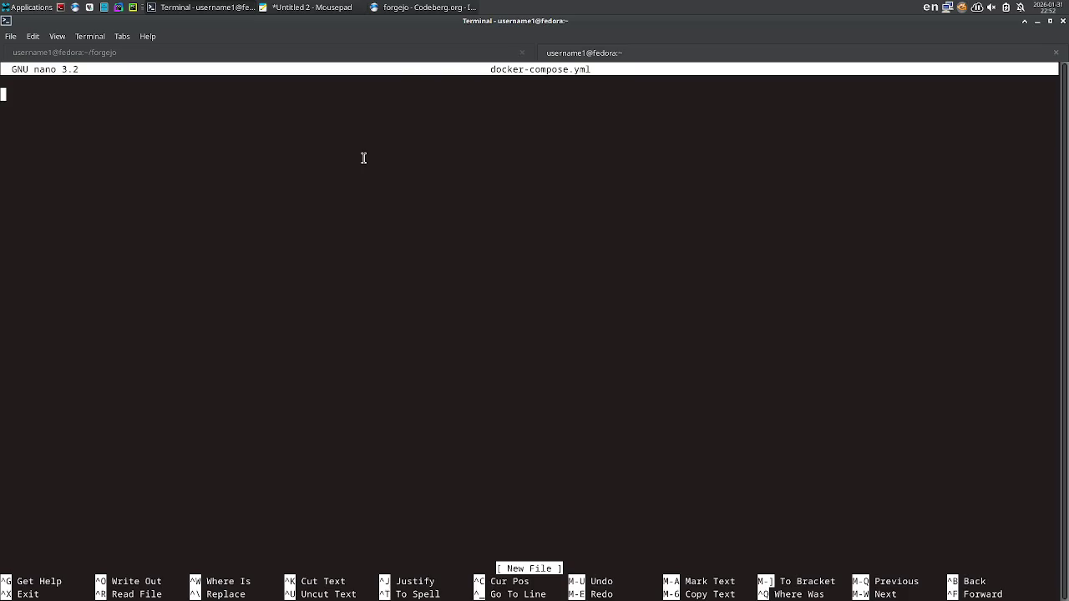
# - Open a new local terminal tab from the File menu
pyautogui.click(386, 46)
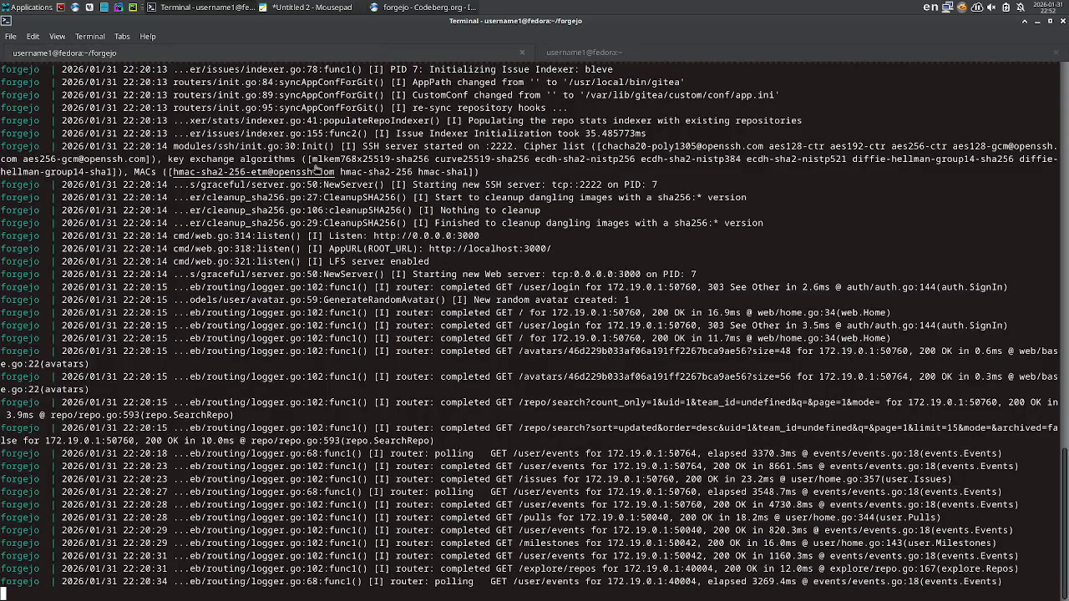
pyautogui.rightClick(171, 48)
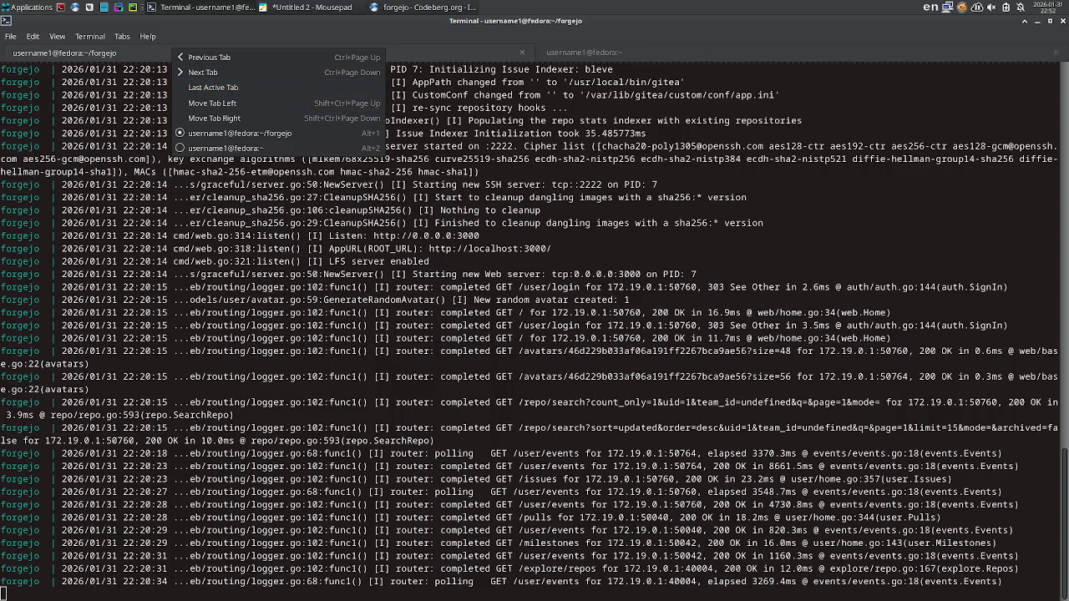
pyautogui.click(10, 37)
pyautogui.click(12, 37)
pyautogui.click(17, 52)
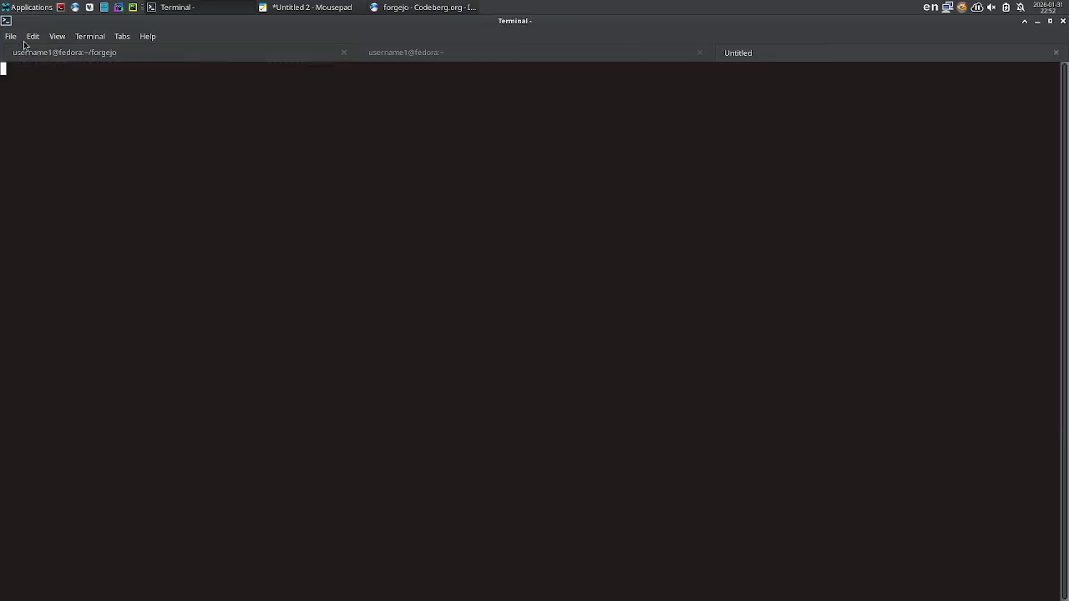
# - Print the local Forgejo docker-compose.yml with cat and copy its contents
pyautogui.write('nano ')
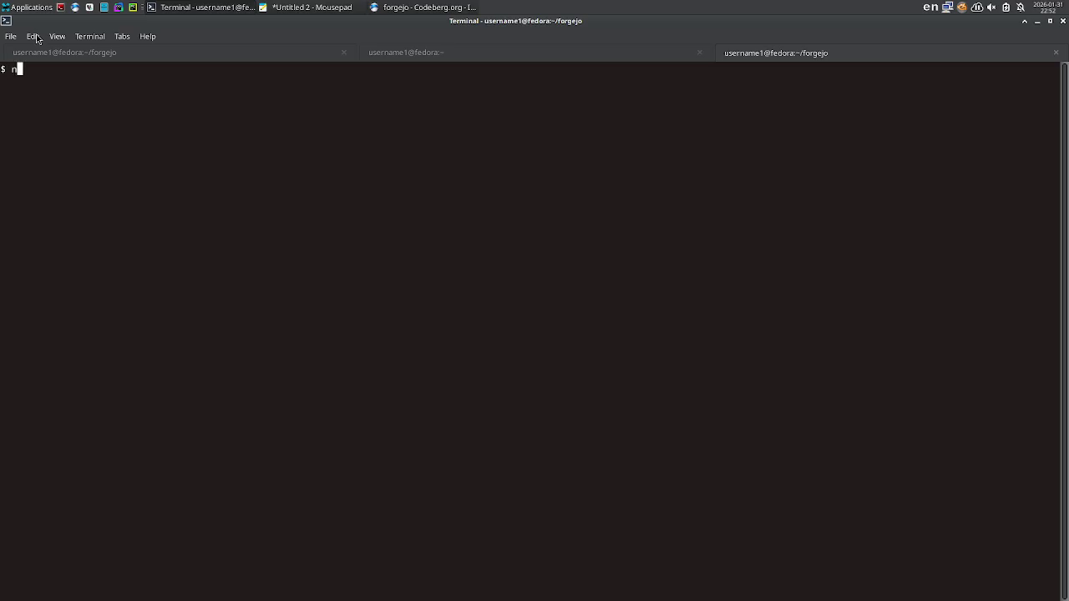
pyautogui.write('docker-compose.yml')
pyautogui.press('Return')
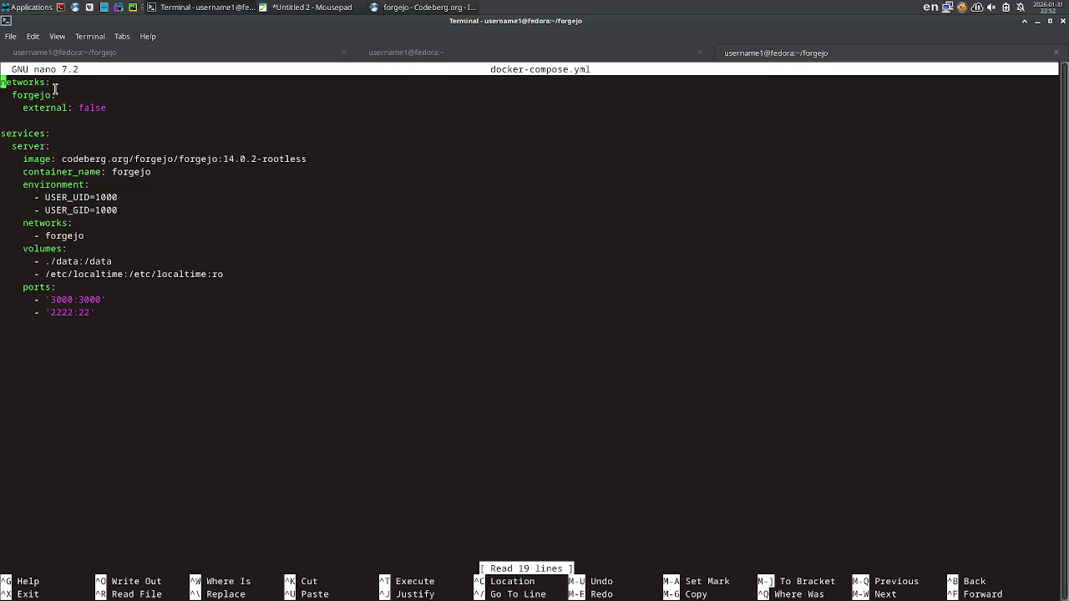
pyautogui.hotkey('ctrl', 'x')
pyautogui.write('cat d')
pyautogui.press('Tab')
pyautogui.press('Return')
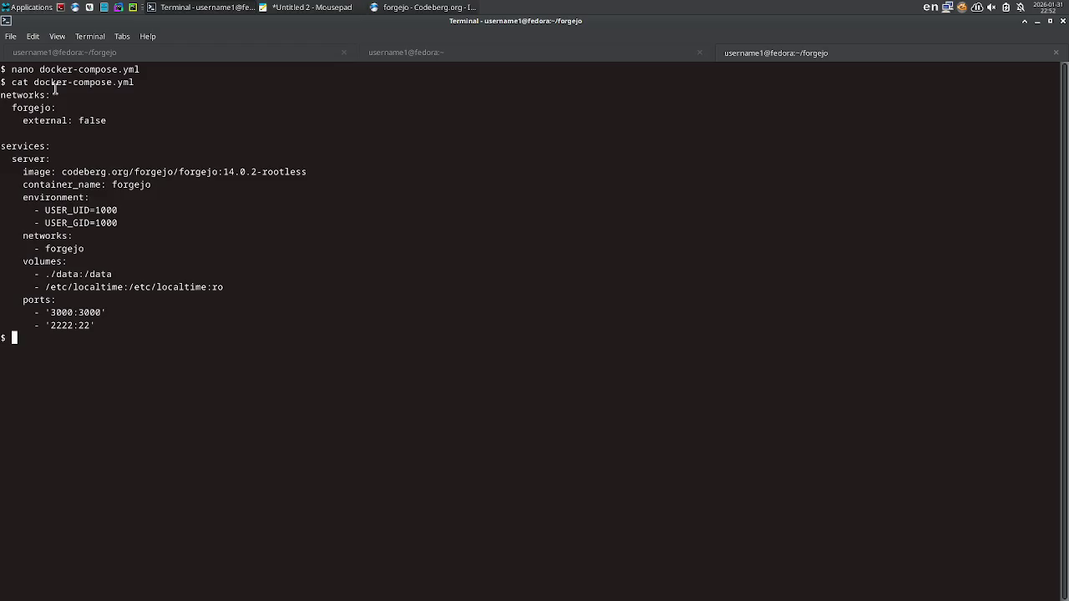
pyautogui.moveTo(2, 95)
pyautogui.mouseDown()
pyautogui.moveTo(64, 278)
pyautogui.moveTo(93, 325)
pyautogui.mouseUp()
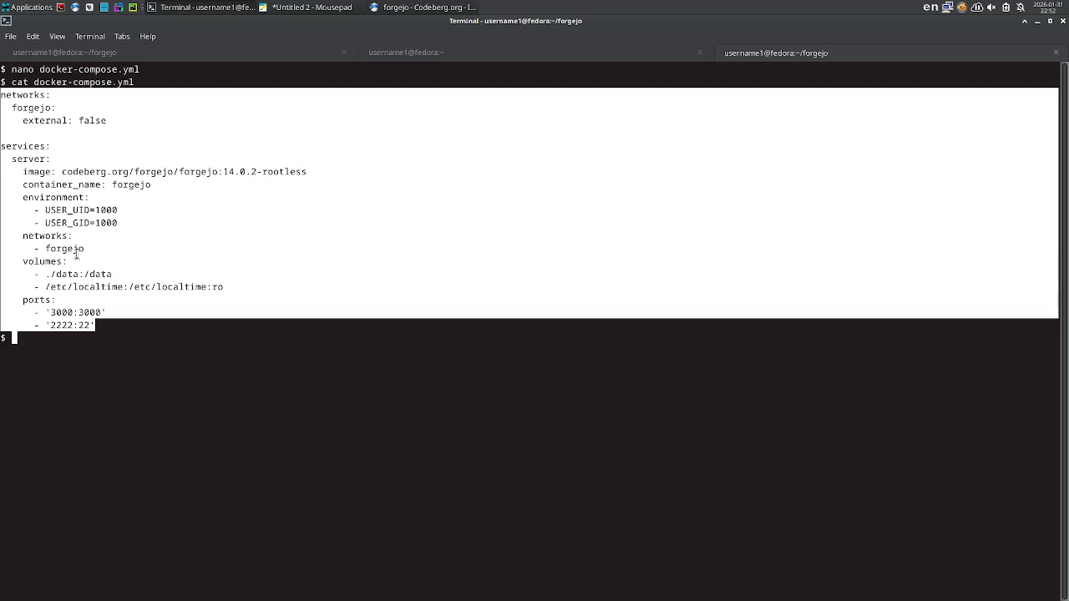
pyautogui.rightClick(55, 199)
pyautogui.click(91, 260)
# - Paste the copied Forgejo configuration into the server's docker-compose.yml and save it
pyautogui.click(471, 52)
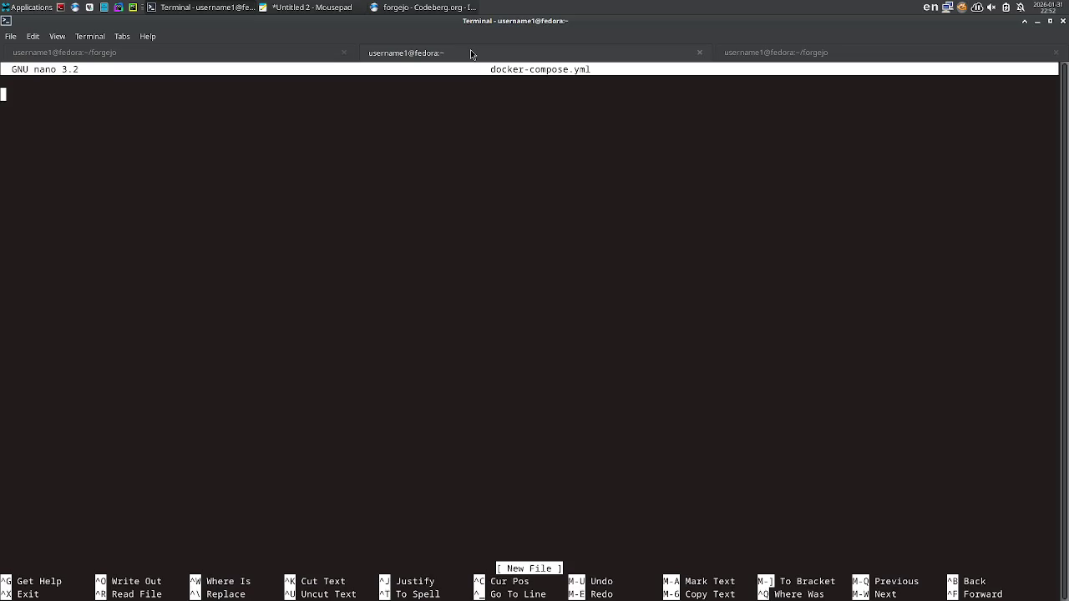
pyautogui.rightClick(310, 127)
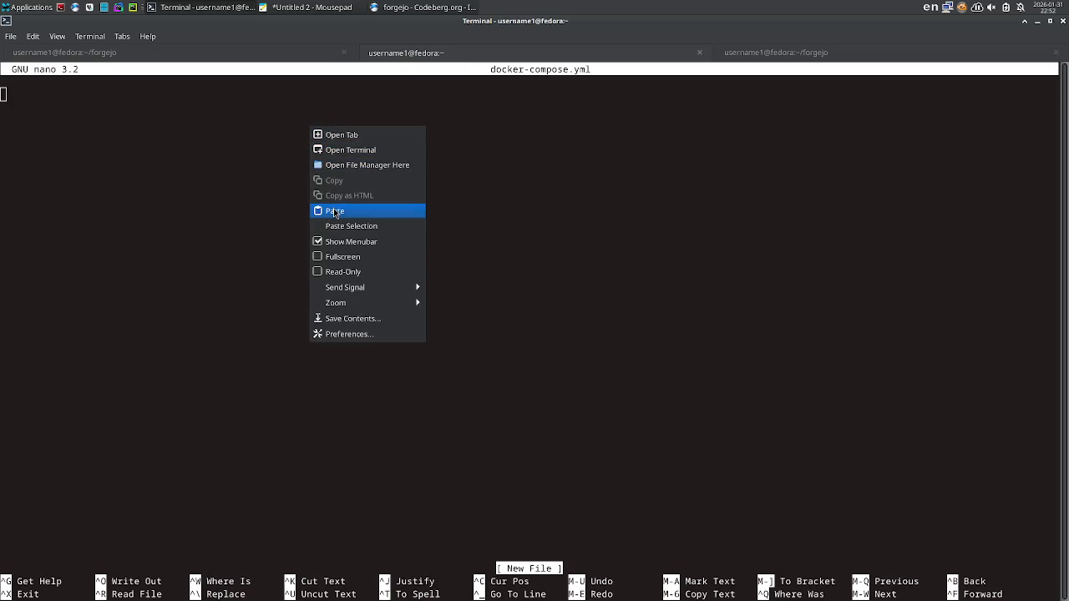
pyautogui.click(334, 212)
pyautogui.click(799, 509)
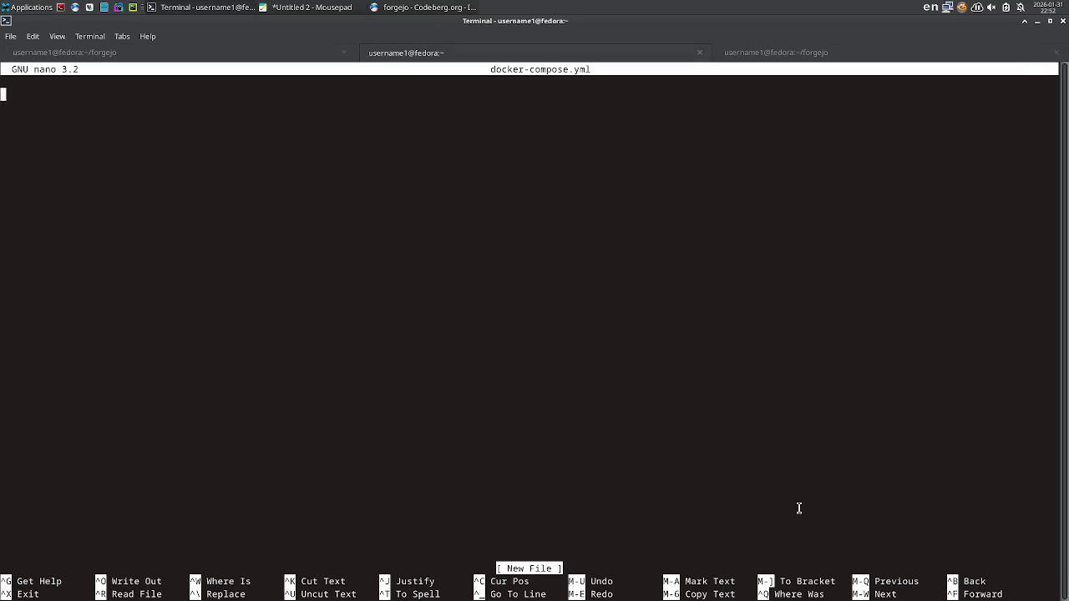
pyautogui.press('Up')
pyautogui.press('Up')
pyautogui.press('Up')
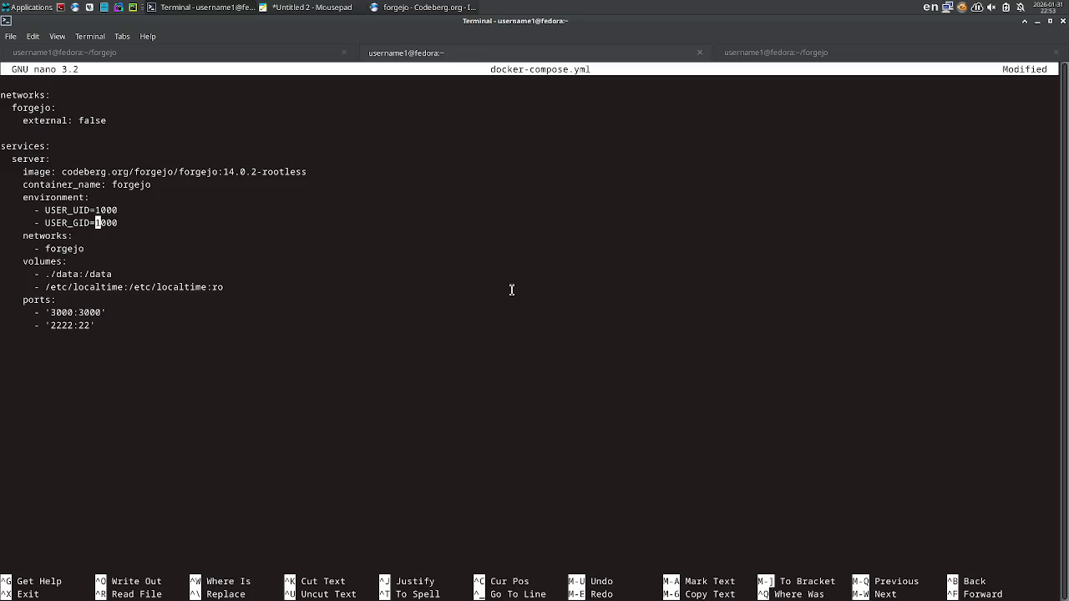
pyautogui.press('Down')
pyautogui.press('Down')
pyautogui.press('Down')
pyautogui.hotkey('ctrl', 'x')
pyautogui.press('y')
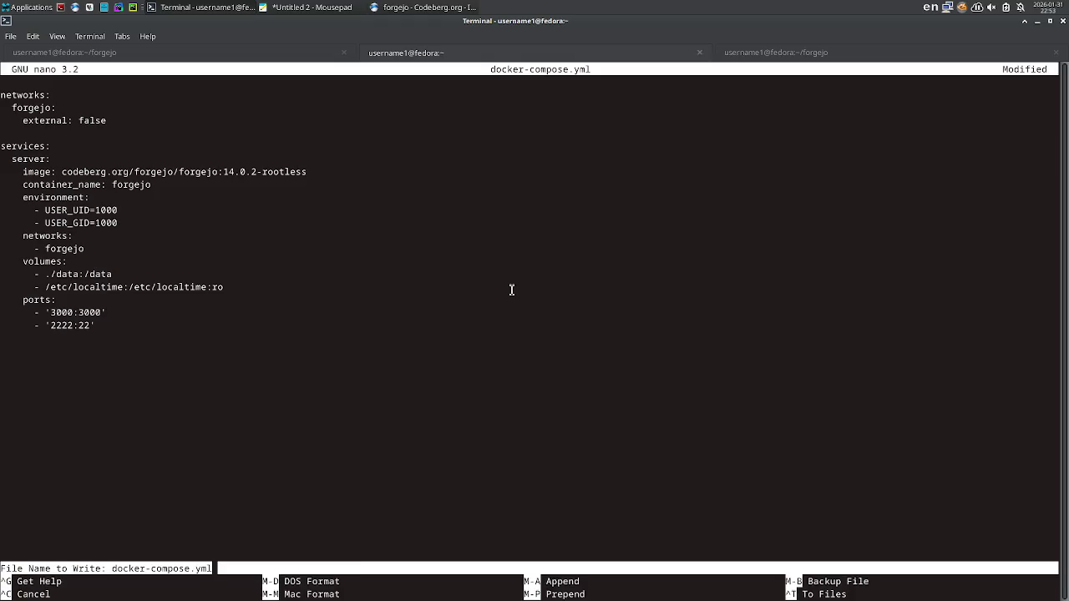
pyautogui.press('Return')
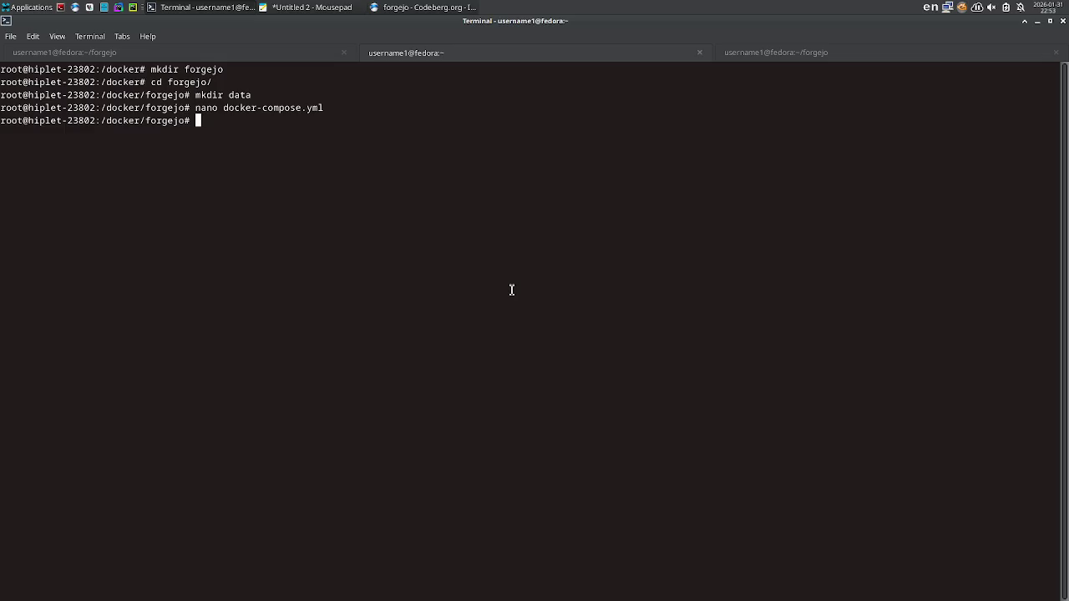
# - Change the port mapping from 3000:3000 to 33000:3000 and save the file
pyautogui.press('Up')
pyautogui.press('Return')
pyautogui.press('Down')
pyautogui.press('Down')
pyautogui.press('Down')
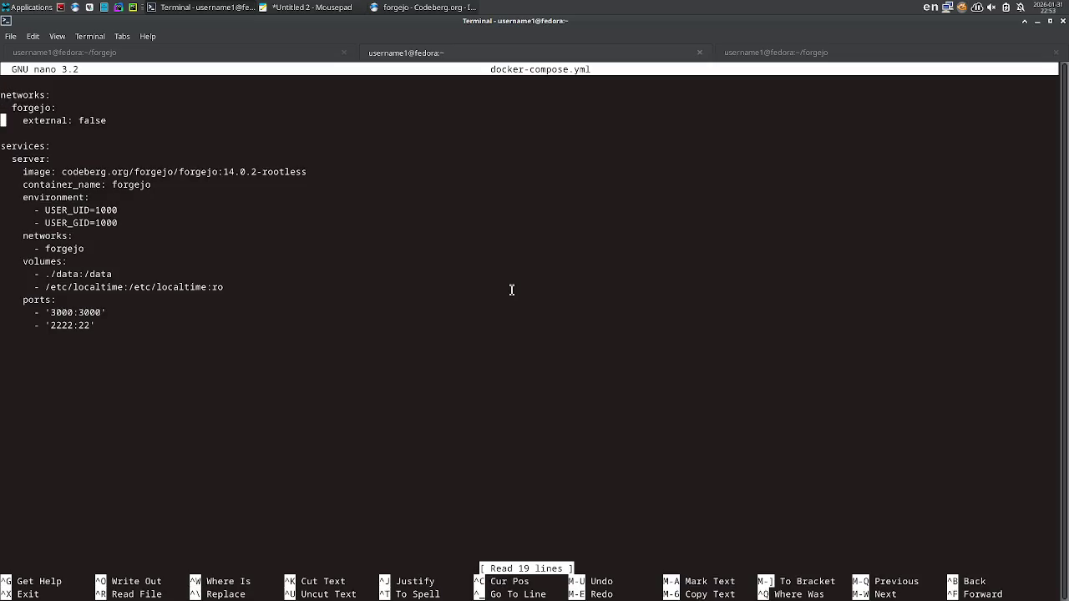
pyautogui.press('Down')
pyautogui.press('Down')
pyautogui.press('Down')
pyautogui.press('Down')
pyautogui.press('Down')
pyautogui.press('Down')
pyautogui.press('Right')
pyautogui.press('Right')
pyautogui.press('Right')
pyautogui.write('3')
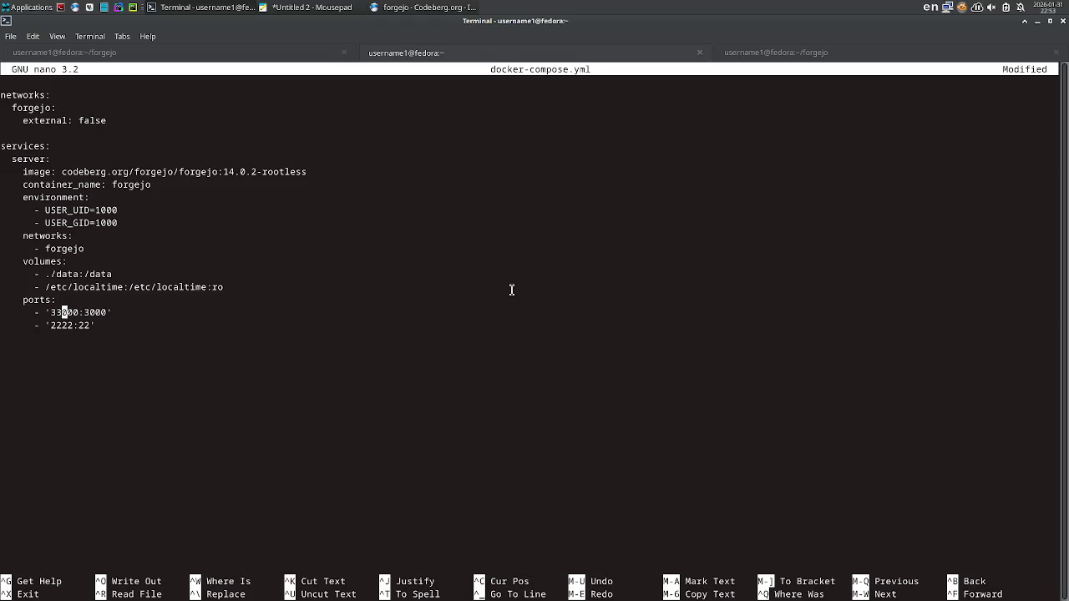
pyautogui.hotkey('ctrl', 'x')
pyautogui.press('y')
pyautogui.press('Return')
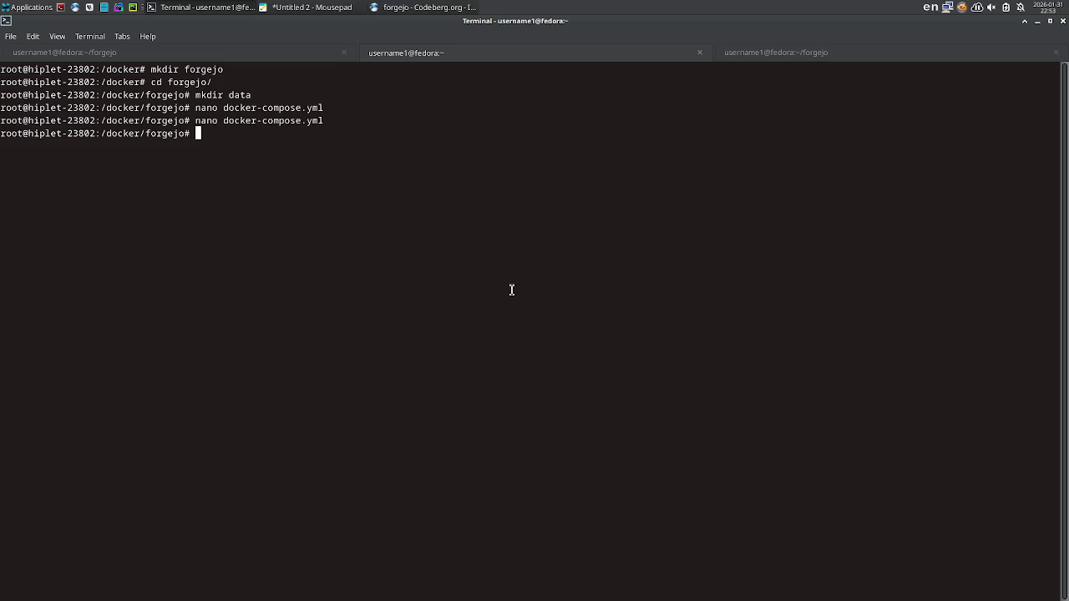
# - Search Google for 'nginx enable location only for specific ip' and expand the AI Overview example
pyautogui.click(394, 8)
pyautogui.click(756, 25)
pyautogui.moveTo(368, 90); pyautogui.dragTo(119, 98)
pyautogui.write('nginx')
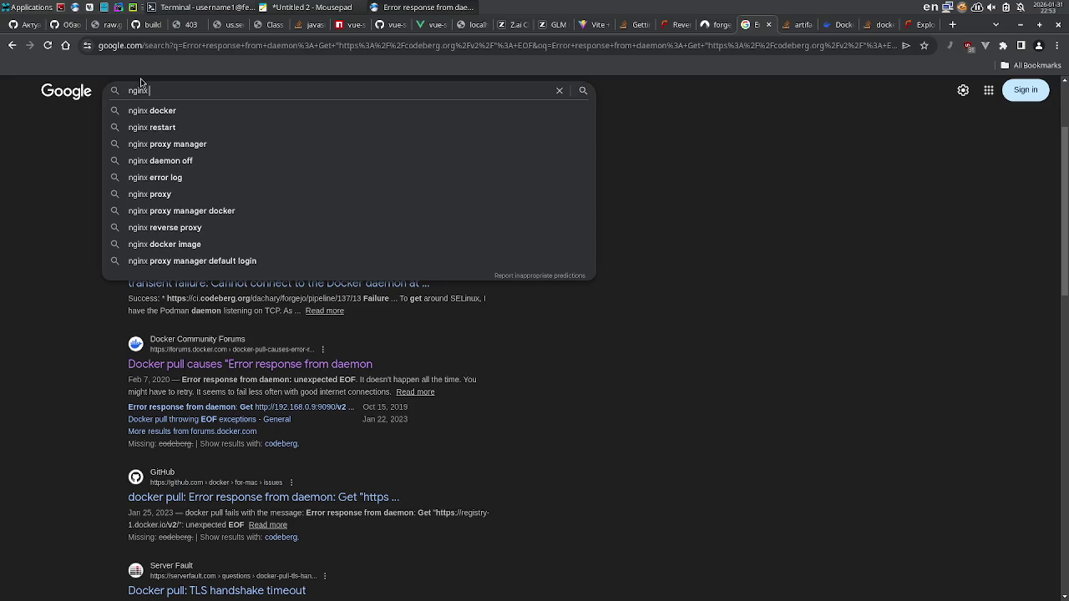
pyautogui.write(' enable ')
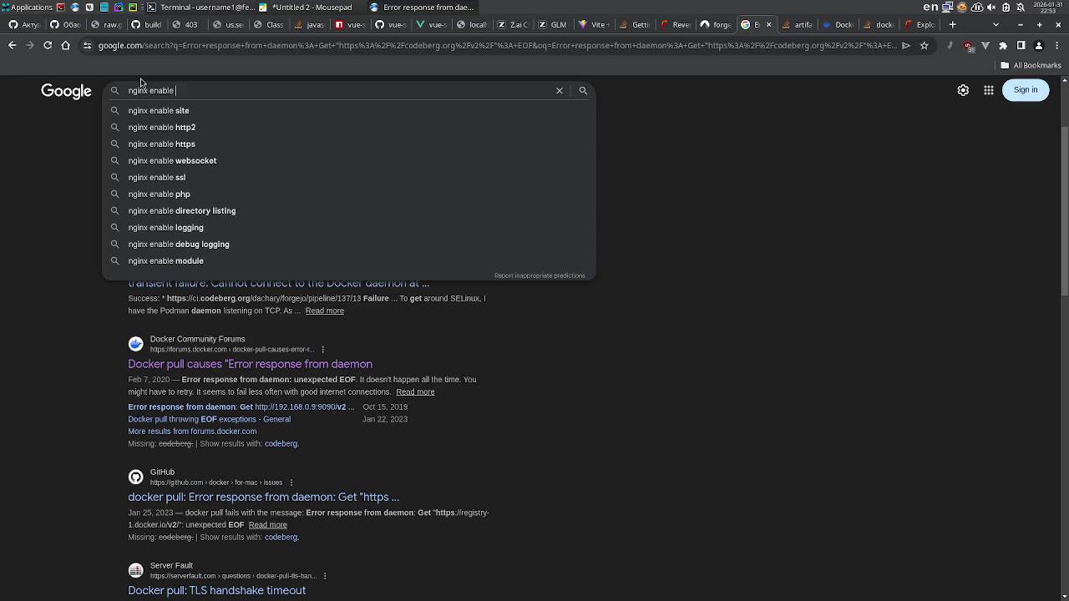
pyautogui.write('location')
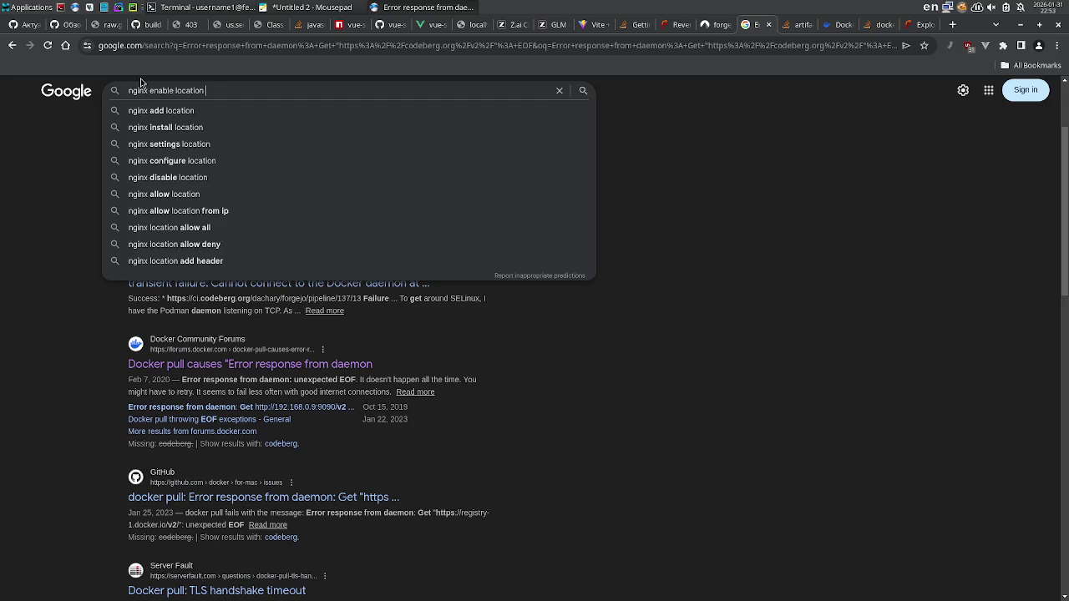
pyautogui.write(' only for s')
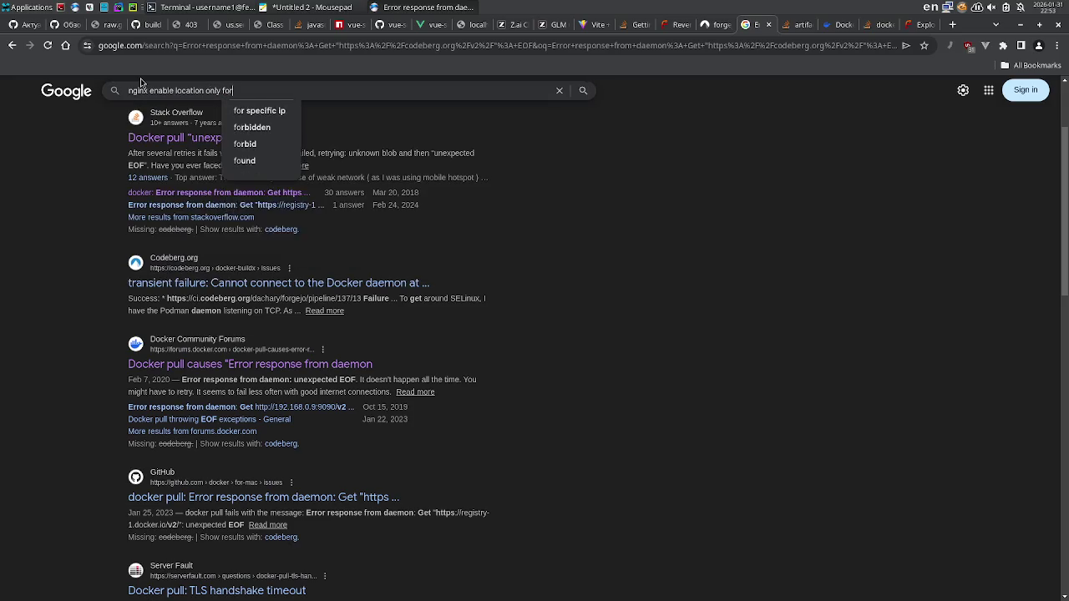
pyautogui.press('Down')
pyautogui.press('Return')
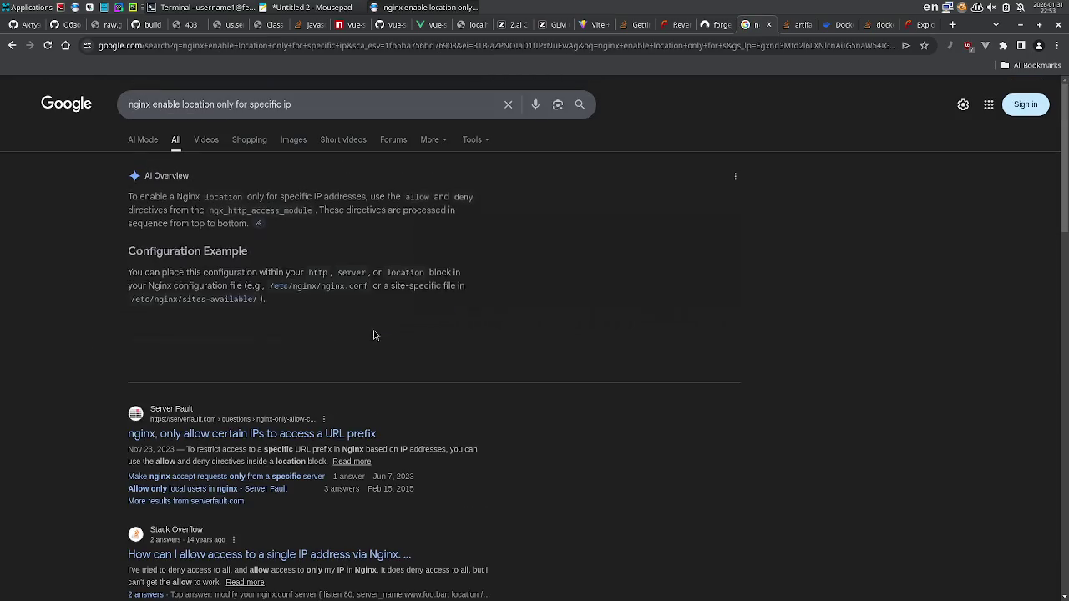
pyautogui.click(296, 289)
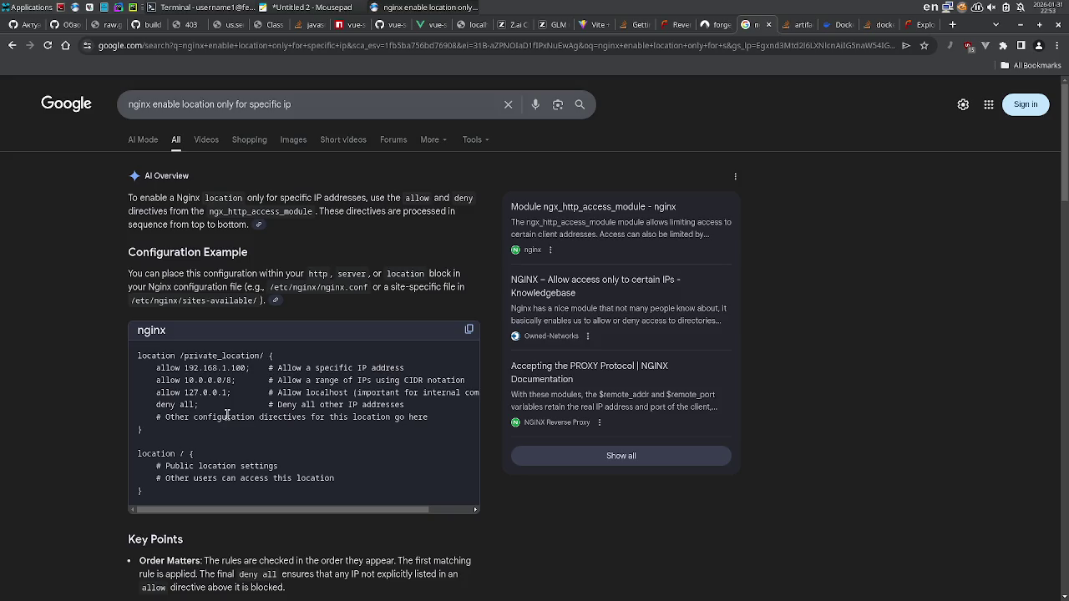